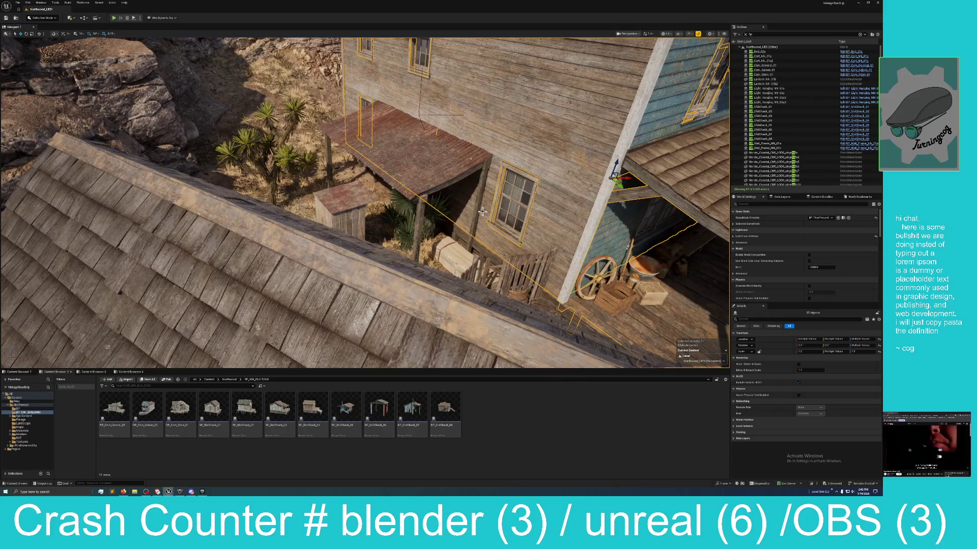
# - Add the fence, doorway, window wall sections and vertical wall posts to the selection, then frame them
pyautogui.press('f')
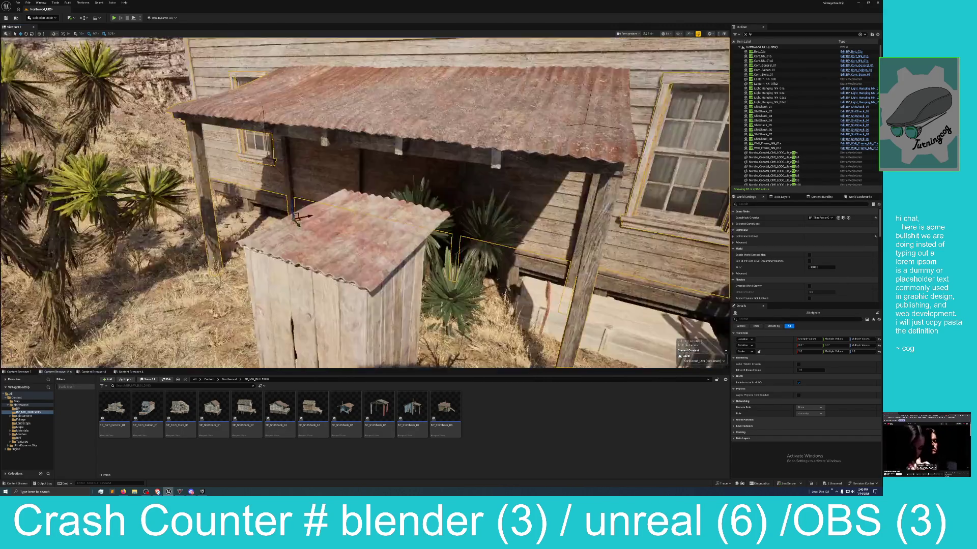
pyautogui.moveTo(431, 191); pyautogui.dragTo(430, 191)
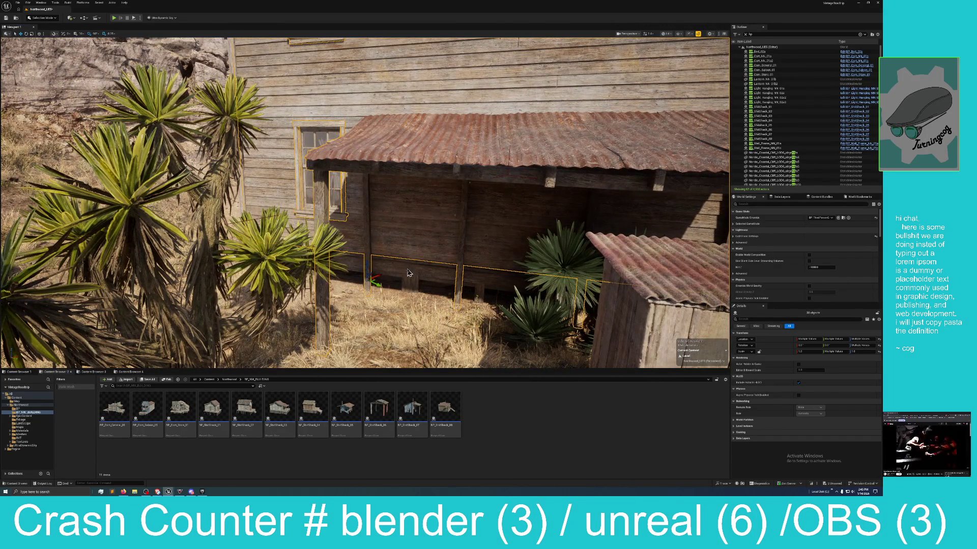
pyautogui.keyDown('ctrl'); pyautogui.click(432, 270); pyautogui.keyUp('ctrl')
pyautogui.moveTo(433, 270); pyautogui.dragTo(465, 263)
pyautogui.moveTo(409, 212); pyautogui.dragTo(408, 212)
pyautogui.keyDown('ctrl'); pyautogui.click(423, 193); pyautogui.keyUp('ctrl')
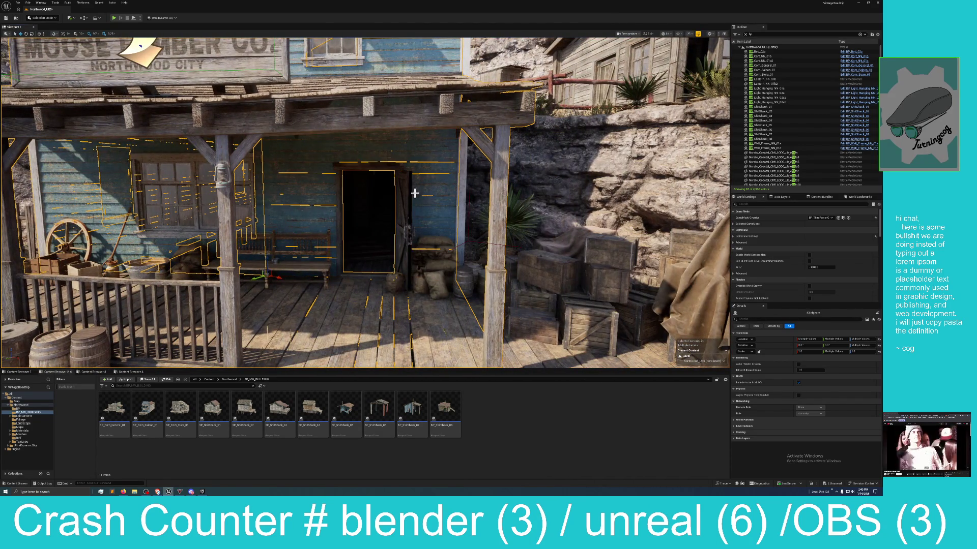
pyautogui.keyDown('ctrl'); pyautogui.click(257, 183); pyautogui.keyUp('ctrl')
pyautogui.keyDown('ctrl'); pyautogui.click(250, 198); pyautogui.keyUp('ctrl')
pyautogui.moveTo(293, 206); pyautogui.dragTo(294, 206)
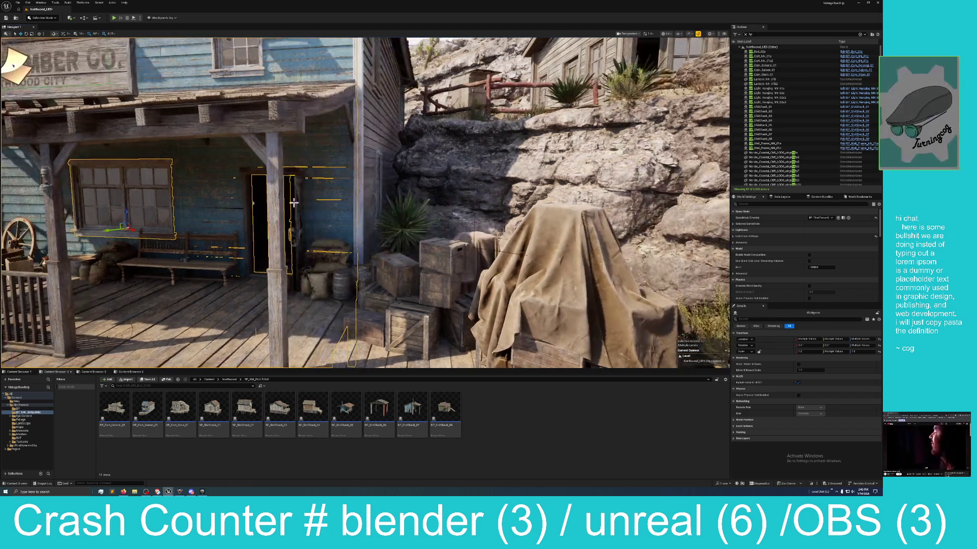
pyautogui.keyDown('ctrl'); pyautogui.click(364, 133); pyautogui.keyUp('ctrl')
pyautogui.keyDown('ctrl'); pyautogui.click(363, 102); pyautogui.keyUp('ctrl')
pyautogui.press('f')
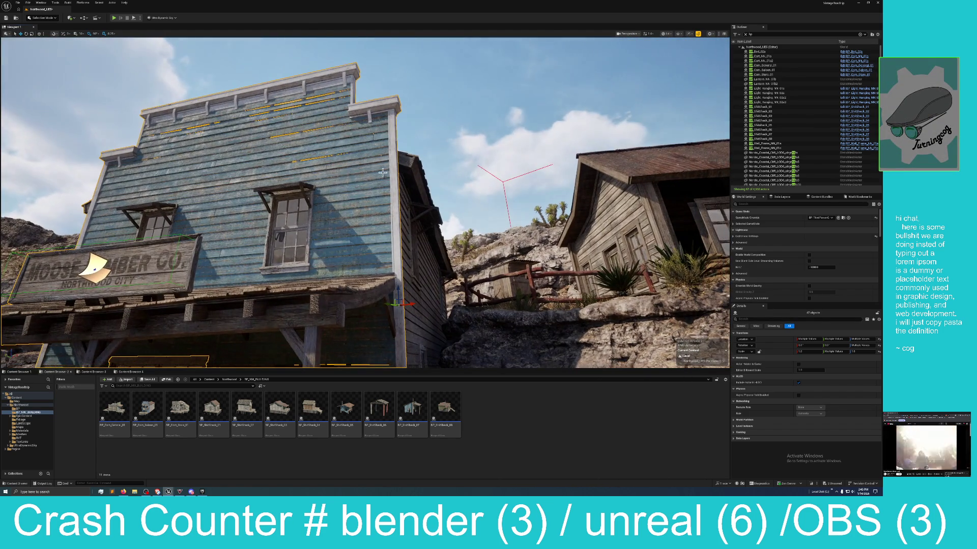
# - Add an eave piece, the door panel, side wall panels, a narrow post and the lower wall section
pyautogui.keyDown('ctrl'); pyautogui.click(406, 210); pyautogui.keyUp('ctrl')
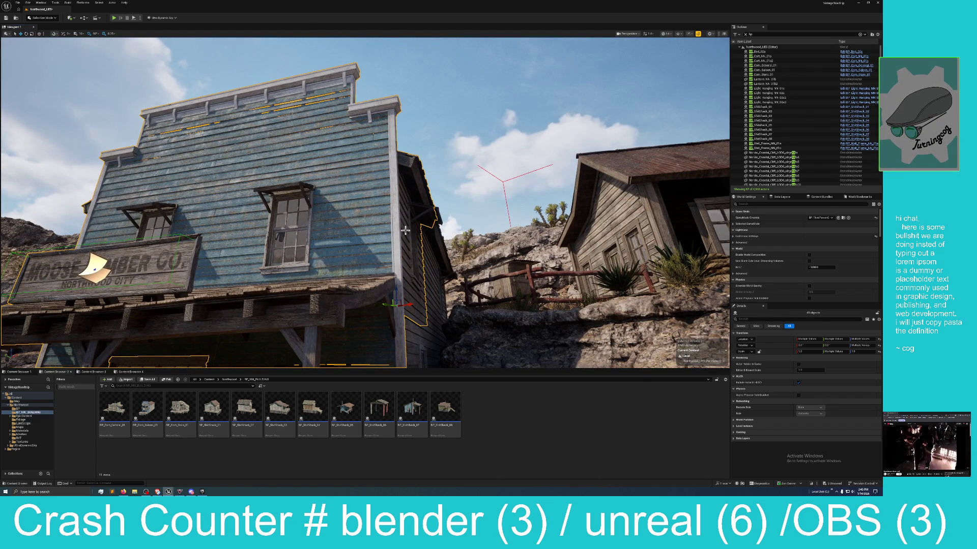
pyautogui.press('f')
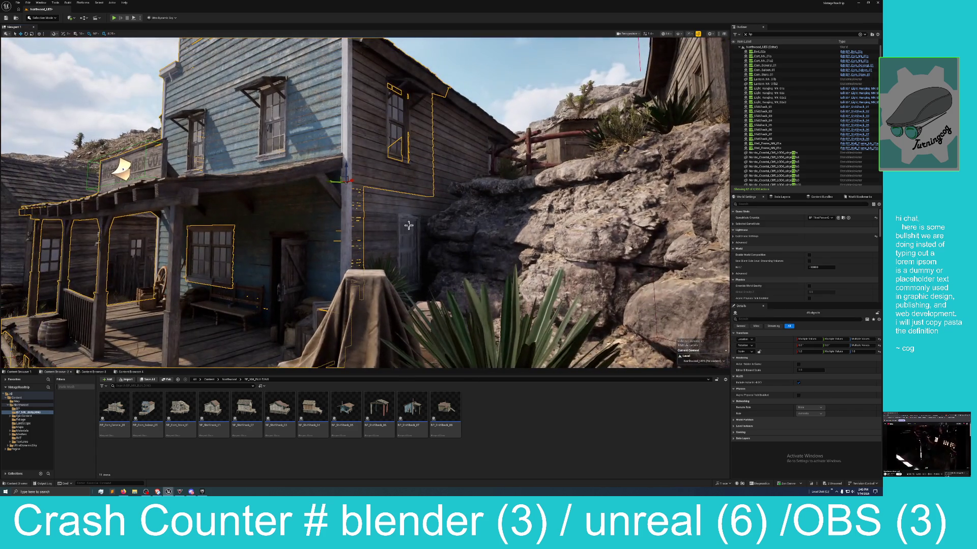
pyautogui.keyDown('ctrl'); pyautogui.click(408, 225); pyautogui.keyUp('ctrl')
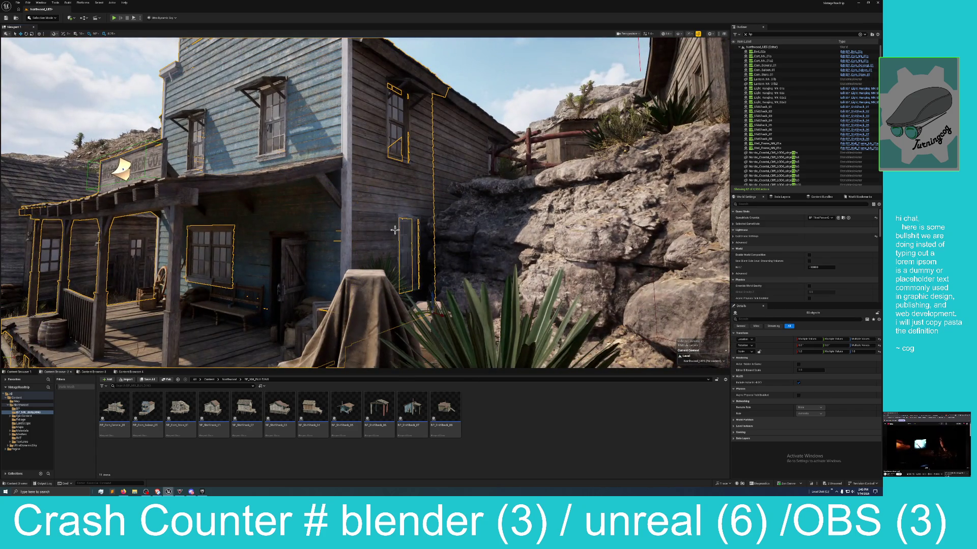
pyautogui.moveTo(405, 220); pyautogui.dragTo(414, 235)
pyautogui.keyDown('ctrl'); pyautogui.click(415, 204); pyautogui.keyUp('ctrl')
pyautogui.keyDown('ctrl'); pyautogui.click(460, 262); pyautogui.keyUp('ctrl')
pyautogui.keyDown('ctrl'); pyautogui.click(480, 257); pyautogui.keyUp('ctrl')
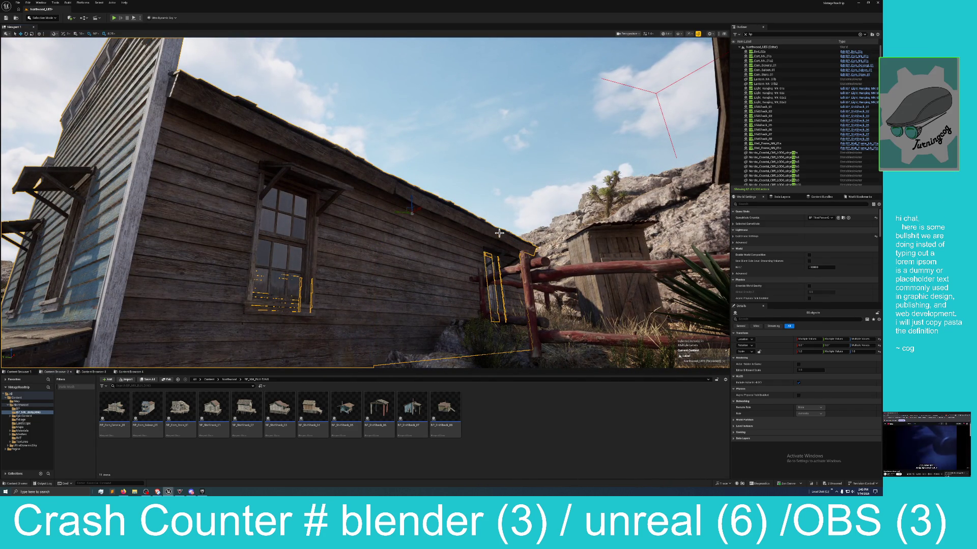
pyautogui.moveTo(430, 264); pyautogui.dragTo(437, 231)
pyautogui.keyDown('ctrl'); pyautogui.click(425, 192); pyautogui.keyUp('ctrl')
pyautogui.moveTo(210, 261)
pyautogui.mouseDown()
pyautogui.moveTo(249, 227)
pyautogui.moveTo(239, 219)
pyautogui.moveTo(262, 229)
pyautogui.moveTo(297, 292)
pyautogui.moveTo(328, 282)
pyautogui.moveTo(380, 152)
pyautogui.mouseUp()
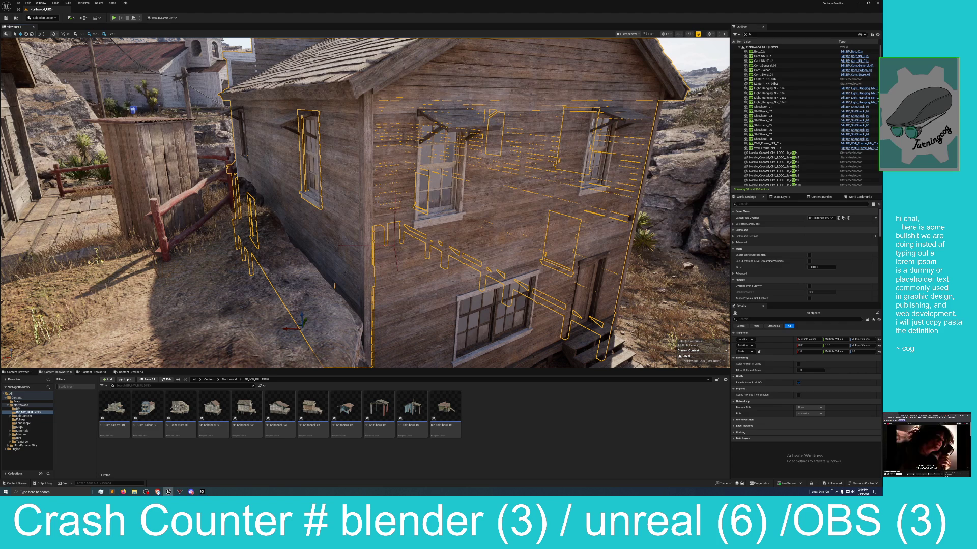
pyautogui.hotkey('alt', 'Tab')
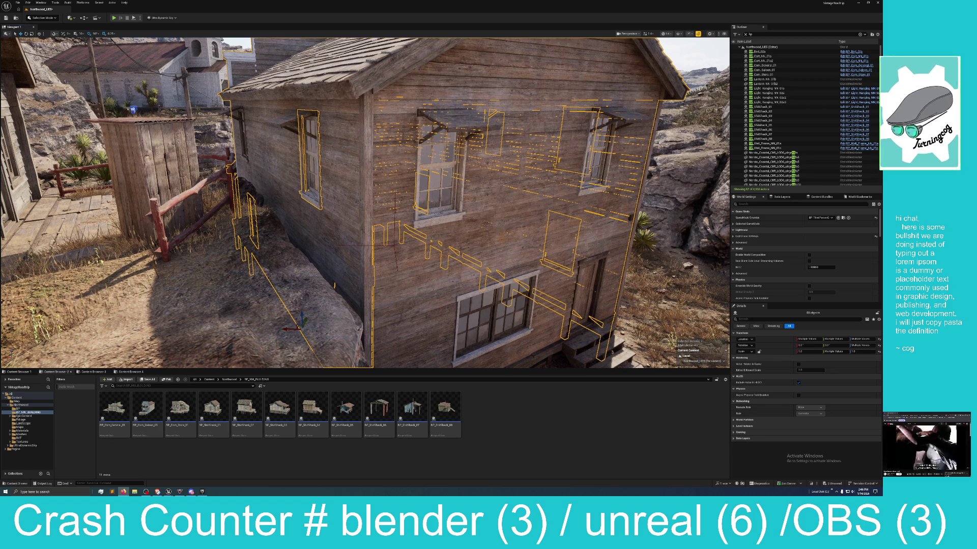
pyautogui.hotkey('alt', 'Tab')
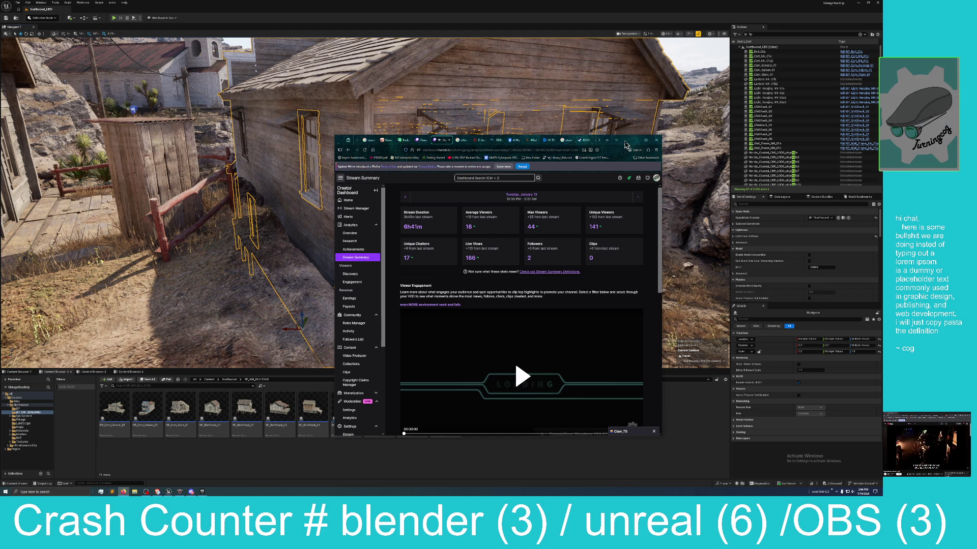
pyautogui.click(607, 140)
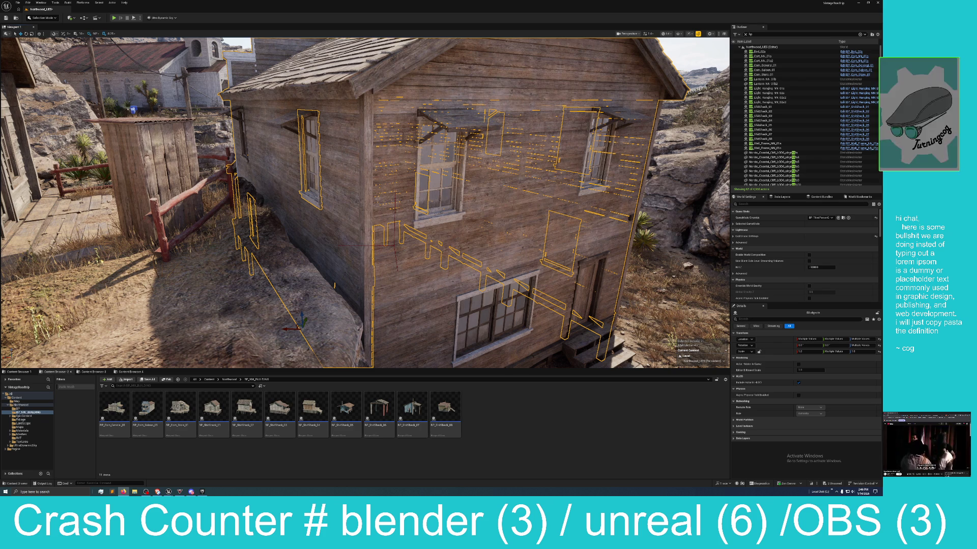
# - Add the lower and upper windows, door and steps to the selection, dropping stray wall planks
pyautogui.moveTo(354, 238); pyautogui.dragTo(347, 206)
pyautogui.keyDown('ctrl'); pyautogui.click(327, 249); pyautogui.keyUp('ctrl')
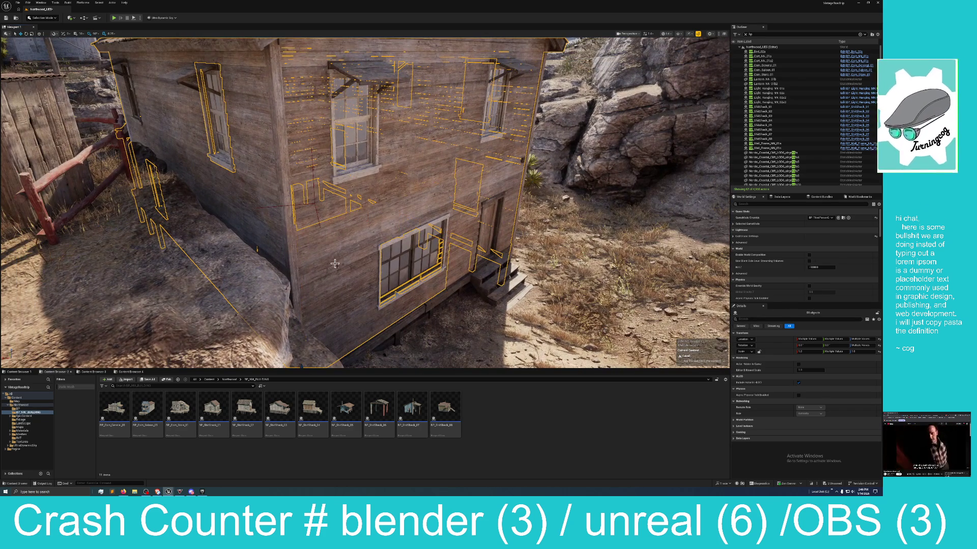
pyautogui.keyDown('ctrl'); pyautogui.click(298, 193); pyautogui.keyUp('ctrl')
pyautogui.keyDown('ctrl'); pyautogui.click(364, 151); pyautogui.keyUp('ctrl')
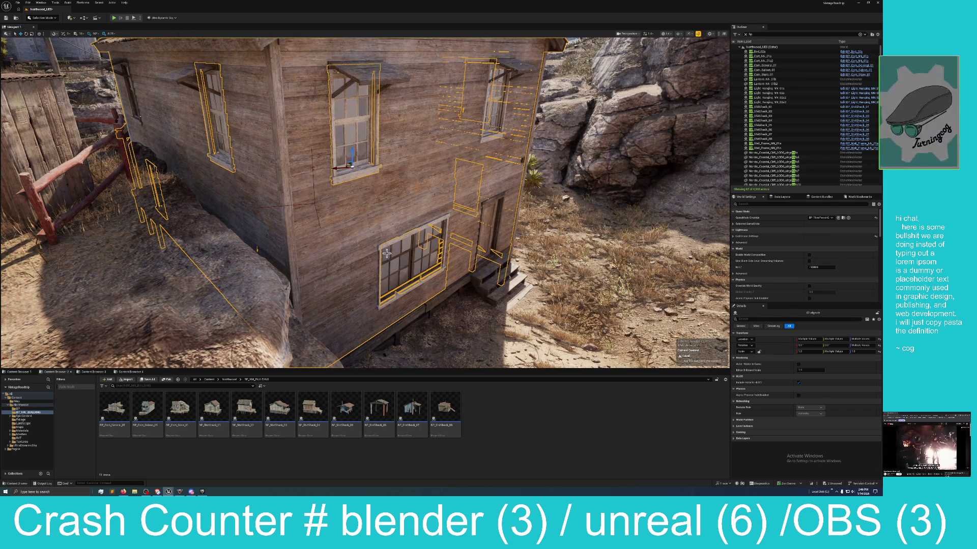
pyautogui.keyDown('ctrl'); pyautogui.click(385, 249); pyautogui.keyUp('ctrl')
pyautogui.keyDown('ctrl'); pyautogui.click(459, 239); pyautogui.keyUp('ctrl')
pyautogui.keyDown('ctrl'); pyautogui.click(465, 156); pyautogui.keyUp('ctrl')
pyautogui.keyDown('ctrl'); pyautogui.click(482, 135); pyautogui.keyUp('ctrl')
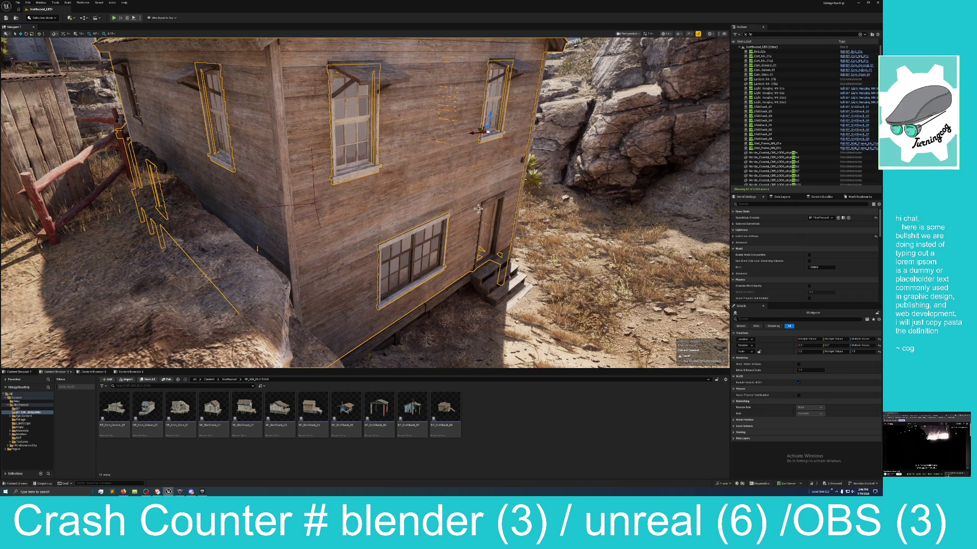
pyautogui.keyDown('ctrl'); pyautogui.click(485, 224); pyautogui.keyUp('ctrl')
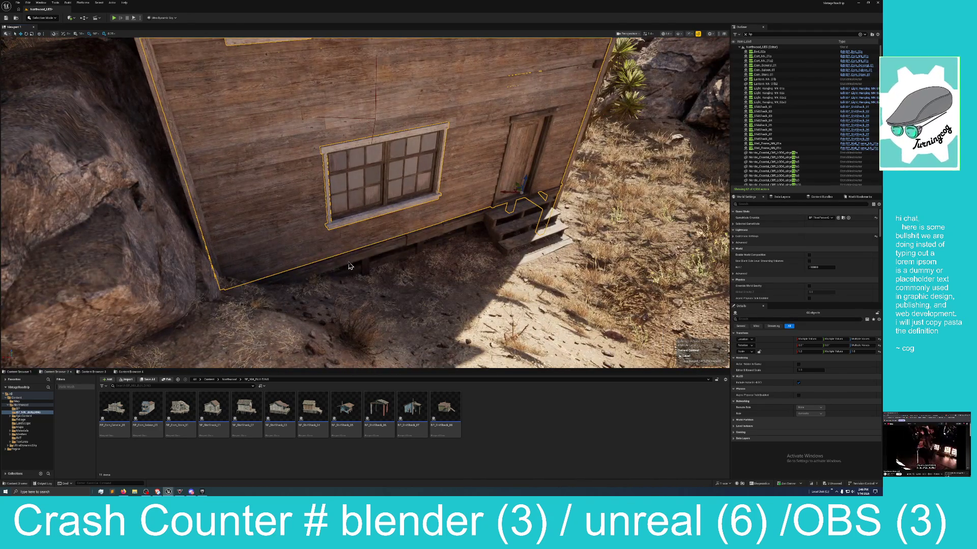
# - Add the lower beams, support posts and steps, frame the selection, and fly inside the house
pyautogui.keyDown('ctrl'); pyautogui.click(351, 266); pyautogui.keyUp('ctrl')
pyautogui.keyDown('ctrl'); pyautogui.click(428, 237); pyautogui.keyUp('ctrl')
pyautogui.keyDown('ctrl'); pyautogui.click(472, 223); pyautogui.keyUp('ctrl')
pyautogui.keyDown('ctrl'); pyautogui.click(515, 218); pyautogui.keyUp('ctrl')
pyautogui.moveTo(481, 211); pyautogui.dragTo(536, 223)
pyautogui.keyDown('ctrl'); pyautogui.click(453, 237); pyautogui.keyUp('ctrl')
pyautogui.keyDown('ctrl'); pyautogui.click(446, 238); pyautogui.keyUp('ctrl')
pyautogui.press('f')
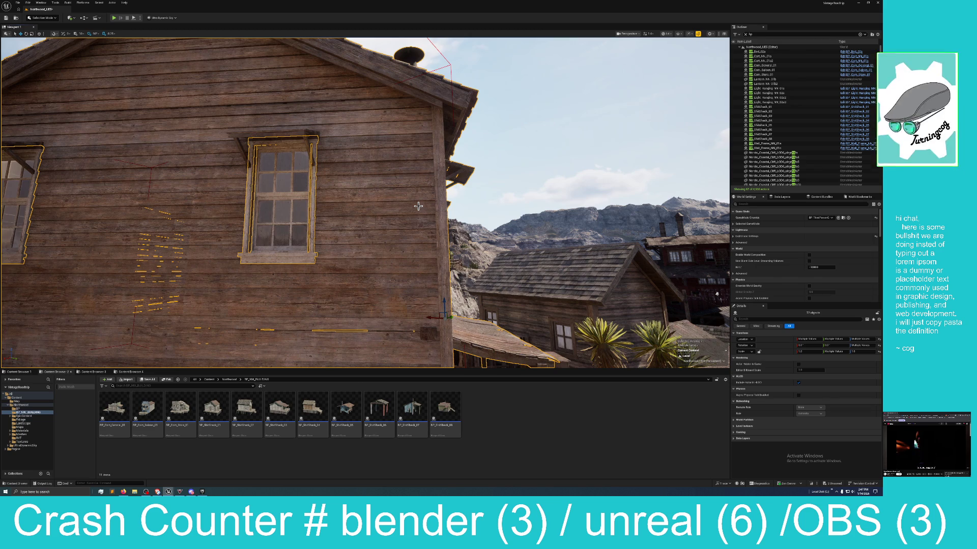
pyautogui.moveTo(716, 294)
pyautogui.mouseDown()
pyautogui.moveTo(562, 294)
pyautogui.moveTo(421, 235)
pyautogui.moveTo(441, 272)
pyautogui.moveTo(637, 330)
pyautogui.moveTo(523, 322)
pyautogui.moveTo(387, 224)
pyautogui.moveTo(376, 204)
pyautogui.mouseUp()
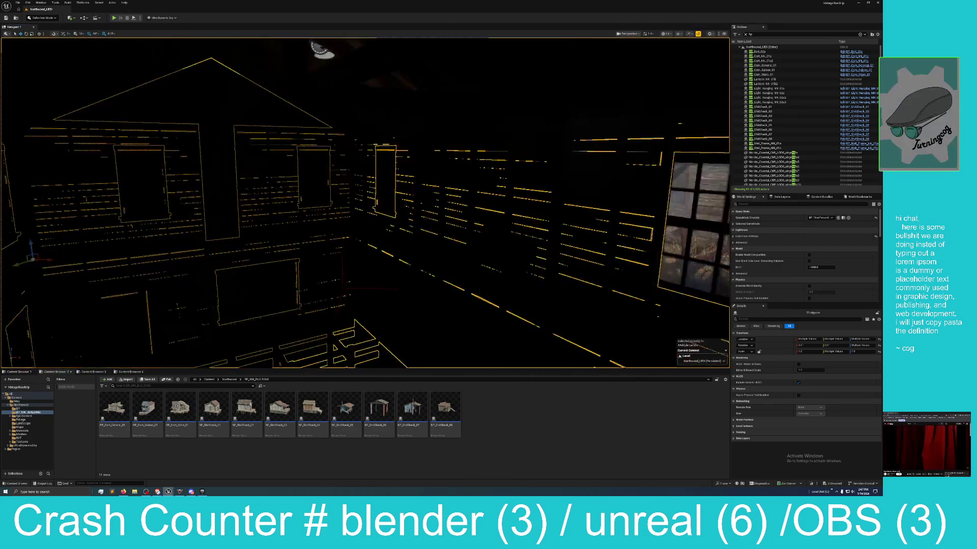
pyautogui.moveTo(328, 58); pyautogui.dragTo(356, 69)
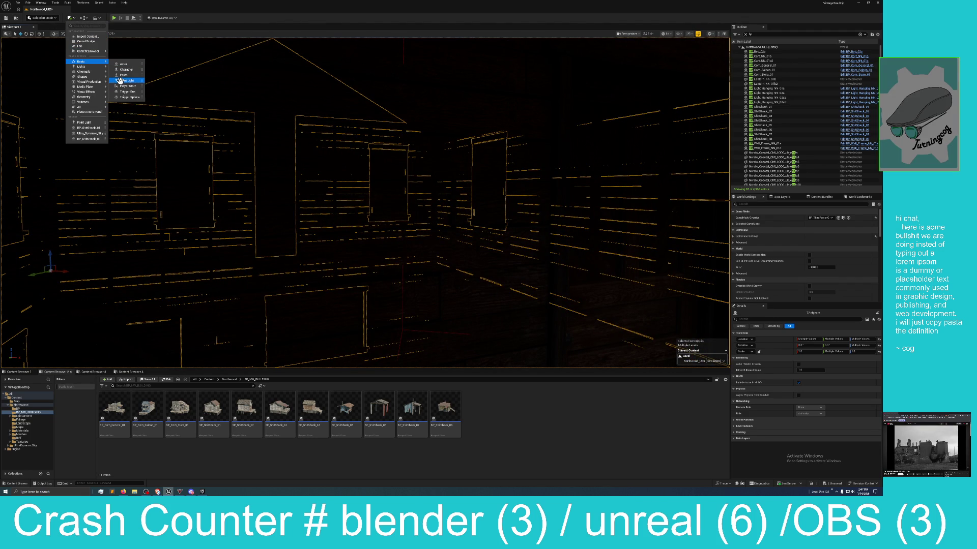
# - Select the bedroom's point light, PointLight5, and frame it in the viewport
pyautogui.moveTo(188, 108)
pyautogui.mouseDown()
pyautogui.moveTo(273, 215)
pyautogui.moveTo(480, 247)
pyautogui.mouseUp()
pyautogui.click(619, 283)
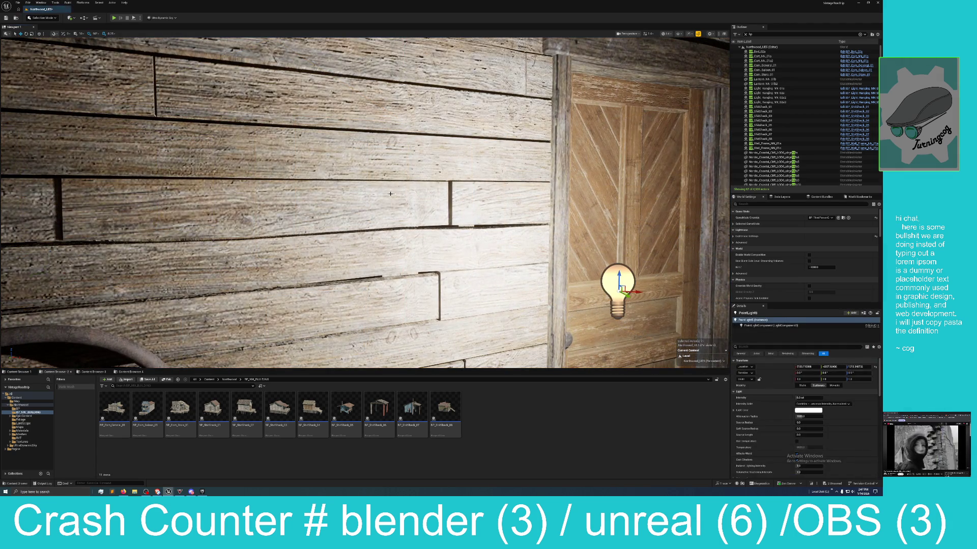
pyautogui.press('f')
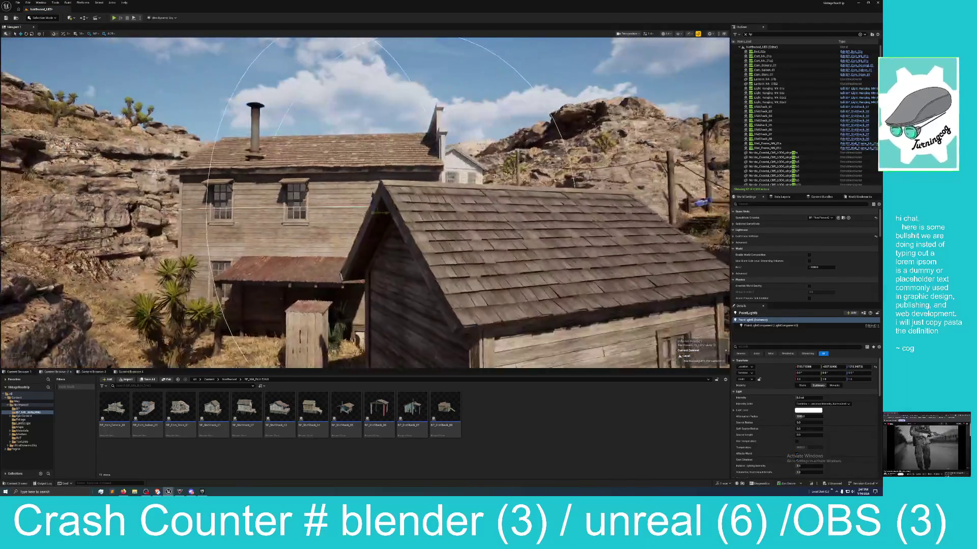
pyautogui.scroll(10, 365, 203)
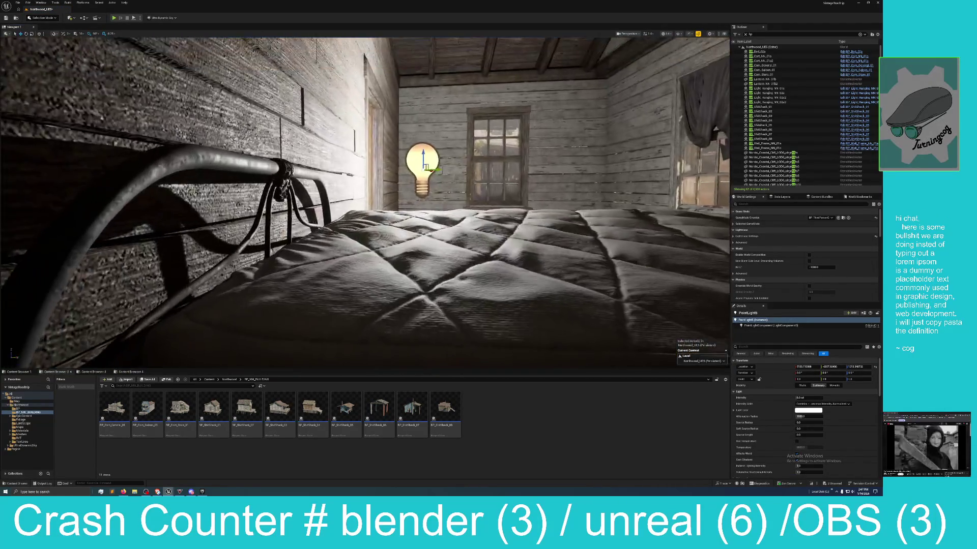
pyautogui.moveTo(365, 204)
pyautogui.mouseDown()
pyautogui.moveTo(356, 193)
pyautogui.moveTo(386, 203)
pyautogui.moveTo(372, 209)
pyautogui.moveTo(349, 177)
pyautogui.mouseUp()
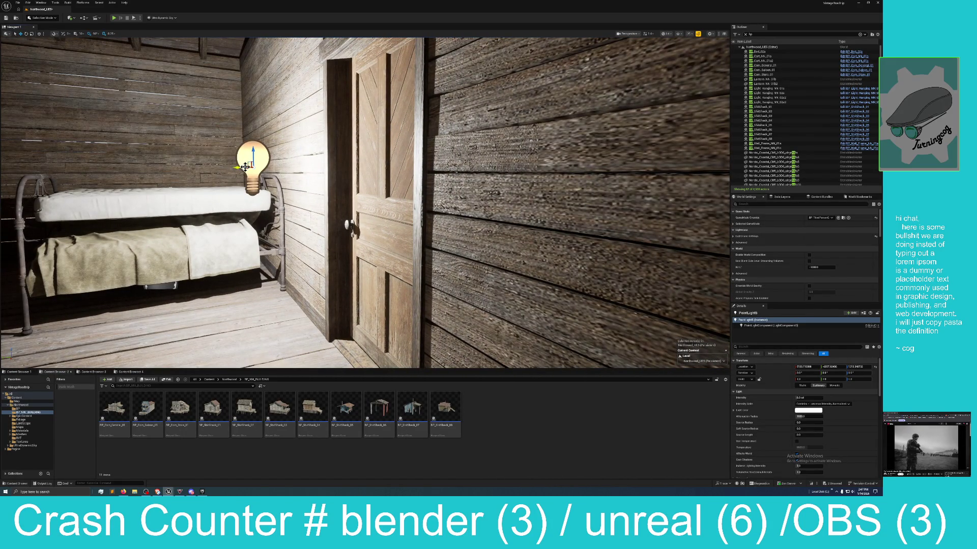
# - Reselect PointLight5 and drag it toward the bedroom door
pyautogui.press('Escape')
pyautogui.press('a')
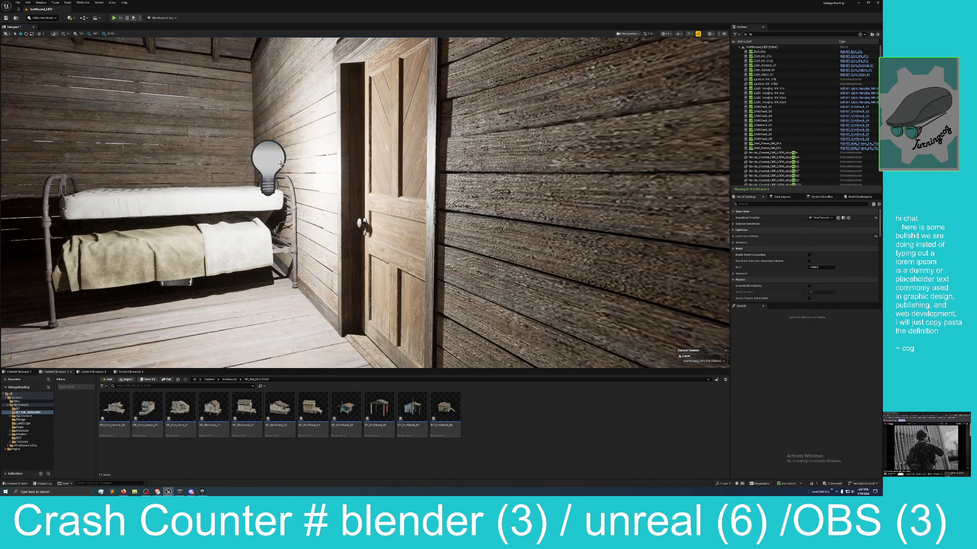
pyautogui.click(269, 163)
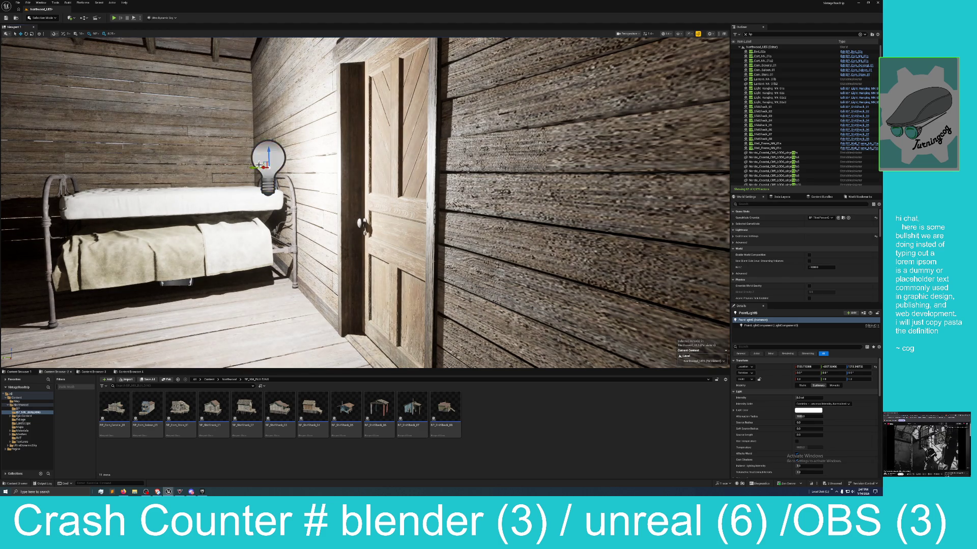
pyautogui.press('a')
pyautogui.moveTo(348, 172); pyautogui.dragTo(506, 172)
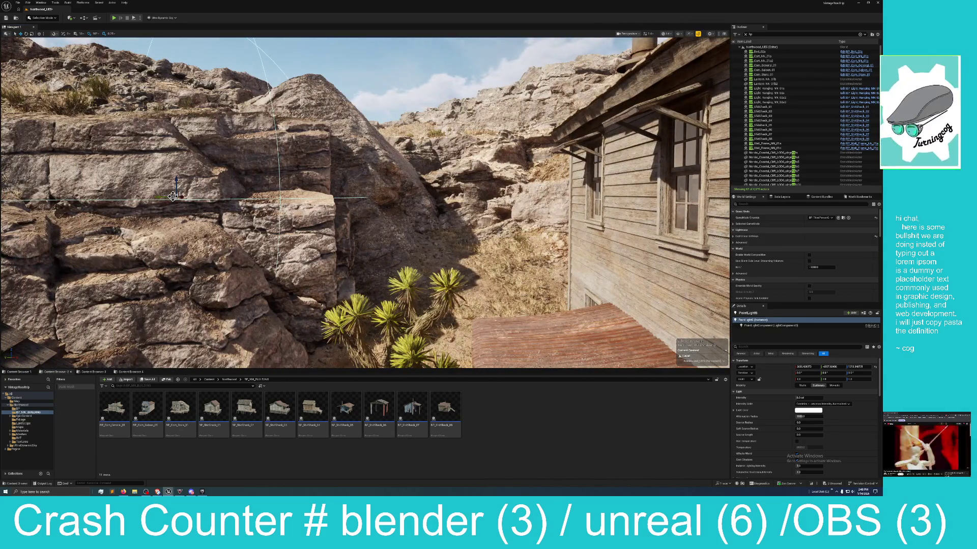
# - Slide the point light along the shack wall, then undo the misplaced move
pyautogui.moveTo(179, 194); pyautogui.dragTo(445, 230)
pyautogui.moveTo(565, 238); pyautogui.dragTo(630, 238)
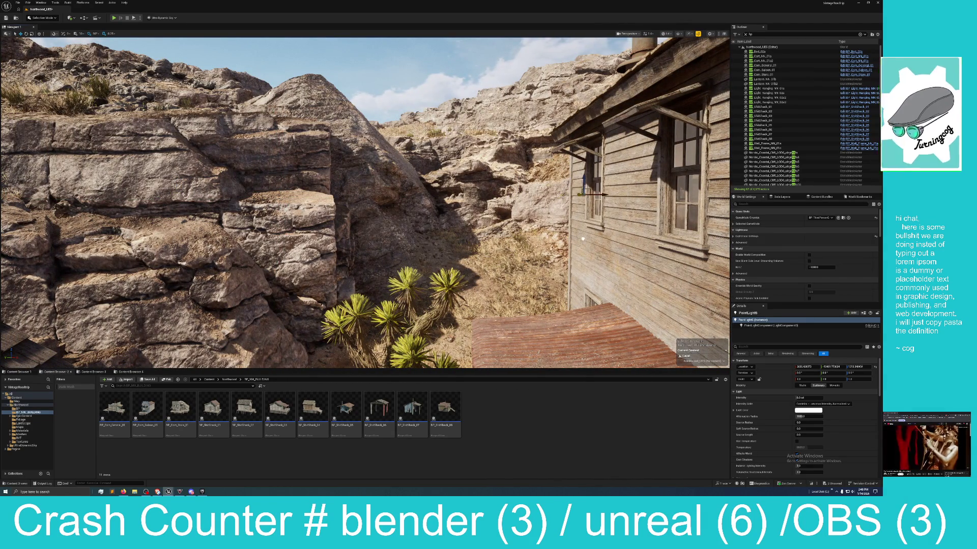
pyautogui.moveTo(364, 204); pyautogui.dragTo(364, 204)
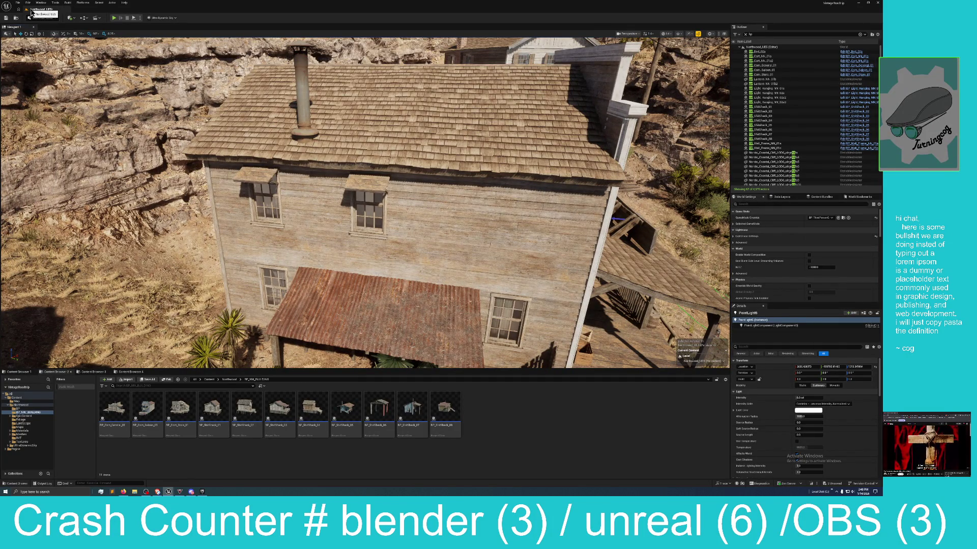
pyautogui.hotkey('ctrl', 'z')
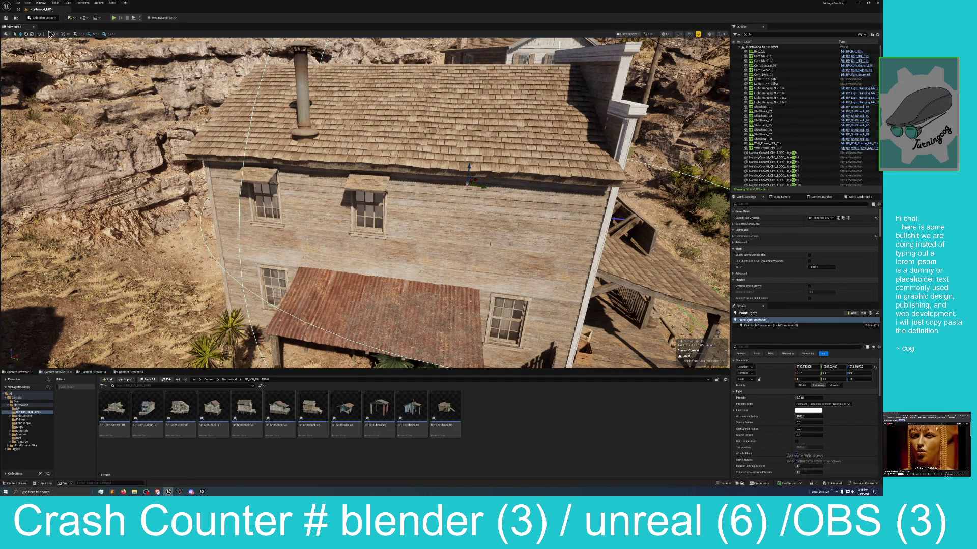
# - Fly into the house and drag the point light from the bed to near the door
pyautogui.moveTo(359, 159)
pyautogui.mouseDown()
pyautogui.moveTo(395, 200)
pyautogui.moveTo(211, 191)
pyautogui.moveTo(143, 30)
pyautogui.mouseUp()
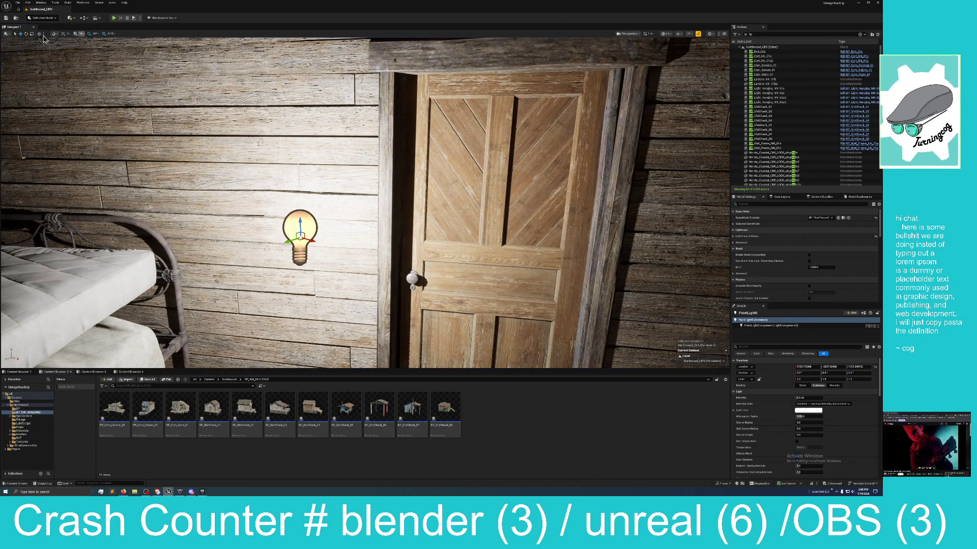
pyautogui.moveTo(356, 204); pyautogui.dragTo(432, 239)
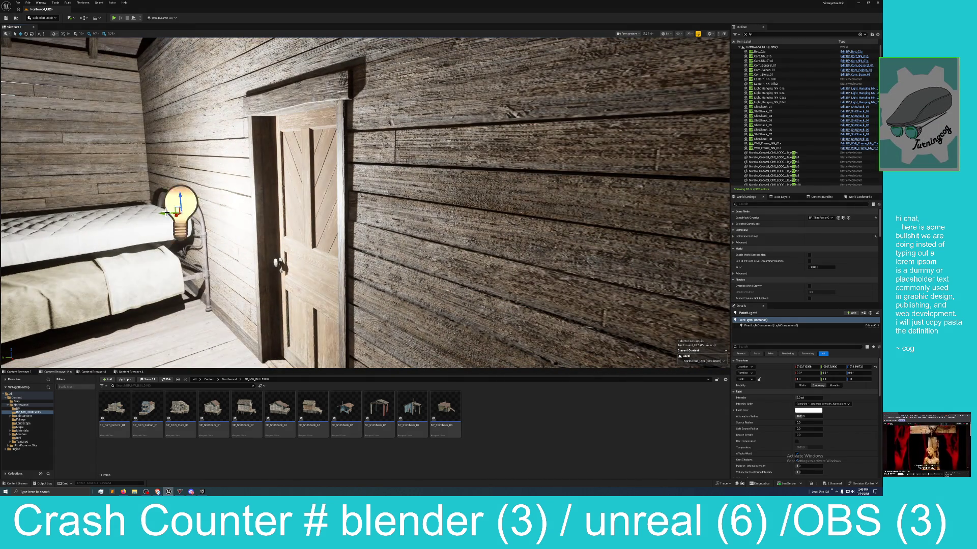
pyautogui.moveTo(180, 213)
pyautogui.mouseDown()
pyautogui.moveTo(295, 209)
pyautogui.moveTo(235, 225)
pyautogui.moveTo(560, 247)
pyautogui.moveTo(381, 220)
pyautogui.moveTo(301, 232)
pyautogui.moveTo(355, 313)
pyautogui.moveTo(356, 209)
pyautogui.moveTo(430, 279)
pyautogui.moveTo(413, 214)
pyautogui.mouseUp()
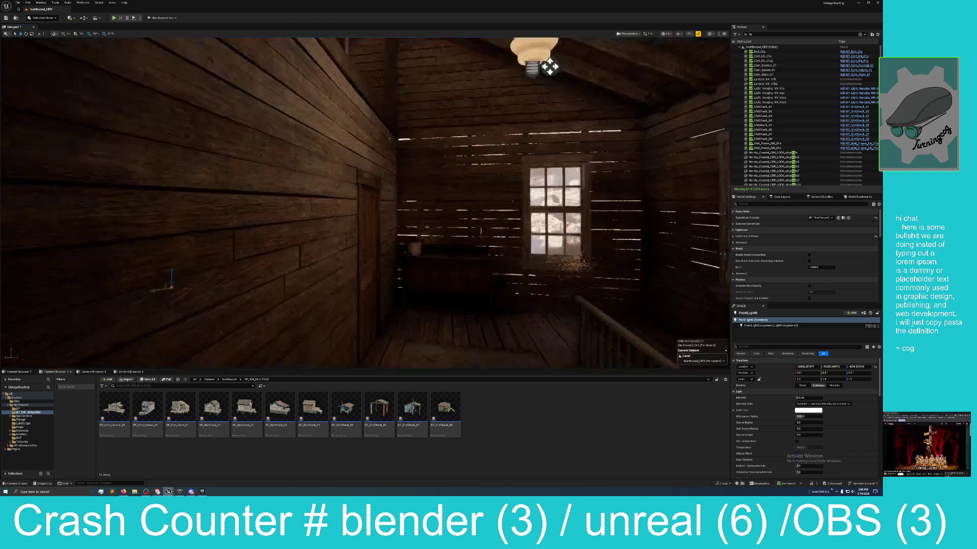
pyautogui.moveTo(549, 66)
pyautogui.mouseDown()
pyautogui.moveTo(600, 66)
pyautogui.moveTo(509, 66)
pyautogui.moveTo(509, 45)
pyautogui.moveTo(595, 58)
pyautogui.moveTo(560, 59)
pyautogui.moveTo(234, 205)
pyautogui.moveTo(569, 341)
pyautogui.mouseUp()
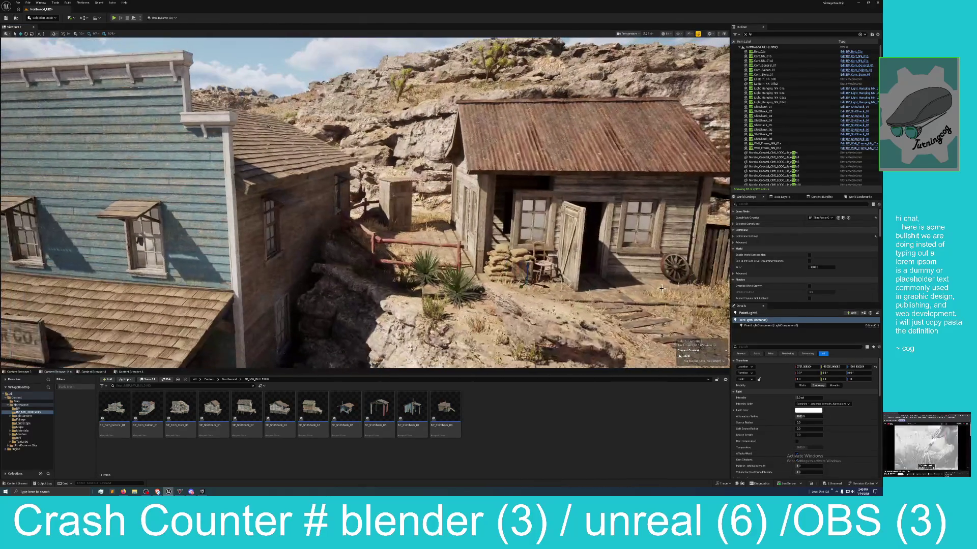
# - Clear the point light selection and fly through the building to a dark wall in another room
pyautogui.press('Escape')
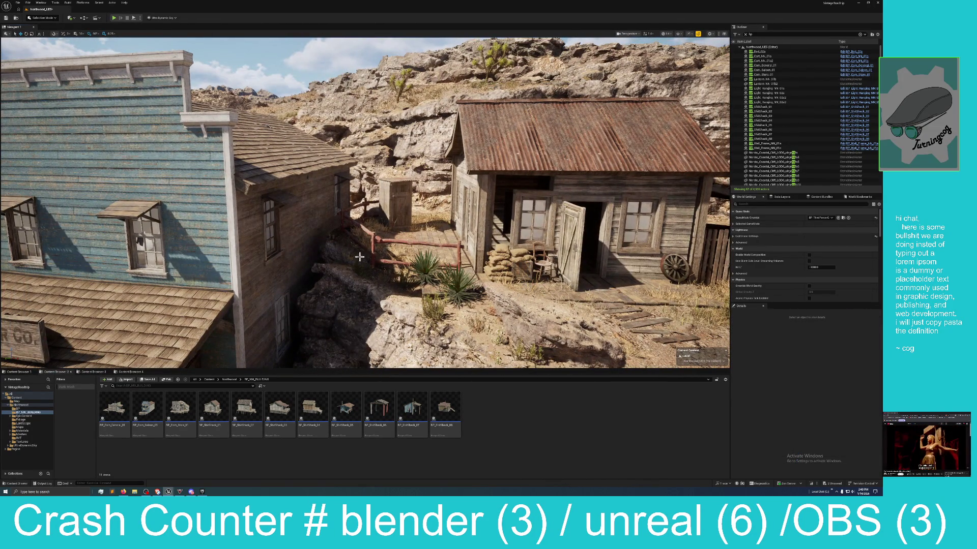
pyautogui.scroll(10, 363, 255)
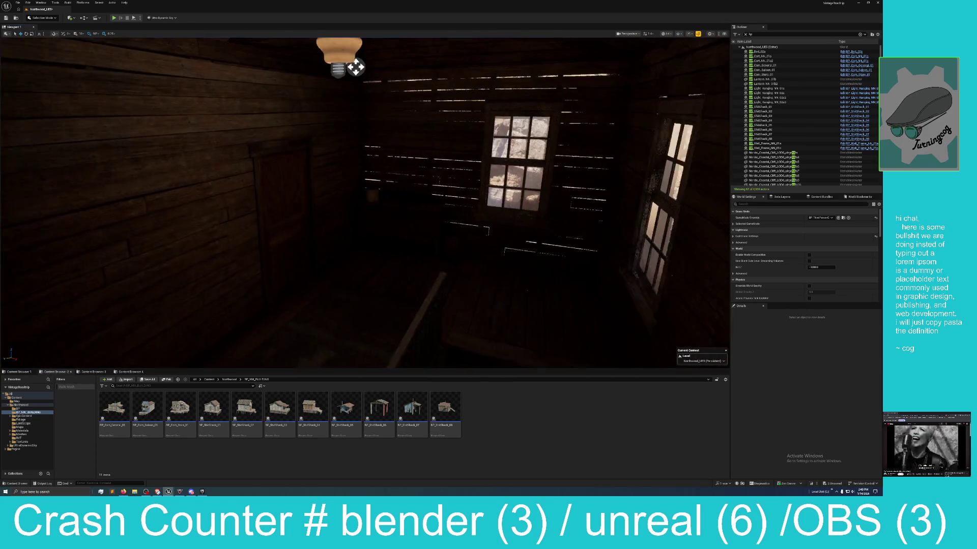
pyautogui.moveTo(364, 254); pyautogui.dragTo(384, 254)
pyautogui.moveTo(323, 253)
pyautogui.mouseDown()
pyautogui.moveTo(316, 234)
pyautogui.moveTo(331, 227)
pyautogui.moveTo(371, 226)
pyautogui.moveTo(361, 218)
pyautogui.moveTo(367, 229)
pyautogui.moveTo(345, 223)
pyautogui.moveTo(399, 226)
pyautogui.moveTo(392, 229)
pyautogui.mouseUp()
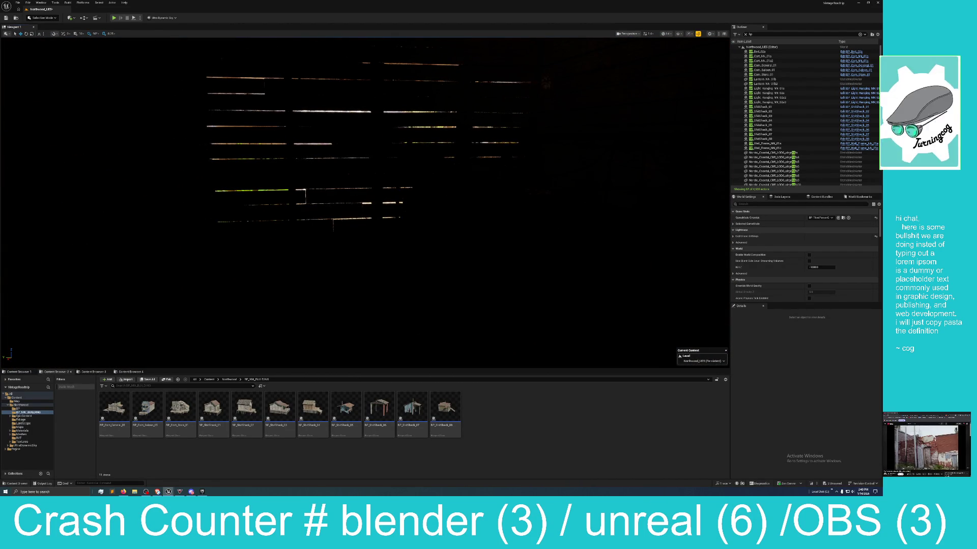
# - Add a new Point Light from Quick Add > Lights and look around the cabin interior
pyautogui.click(70, 18)
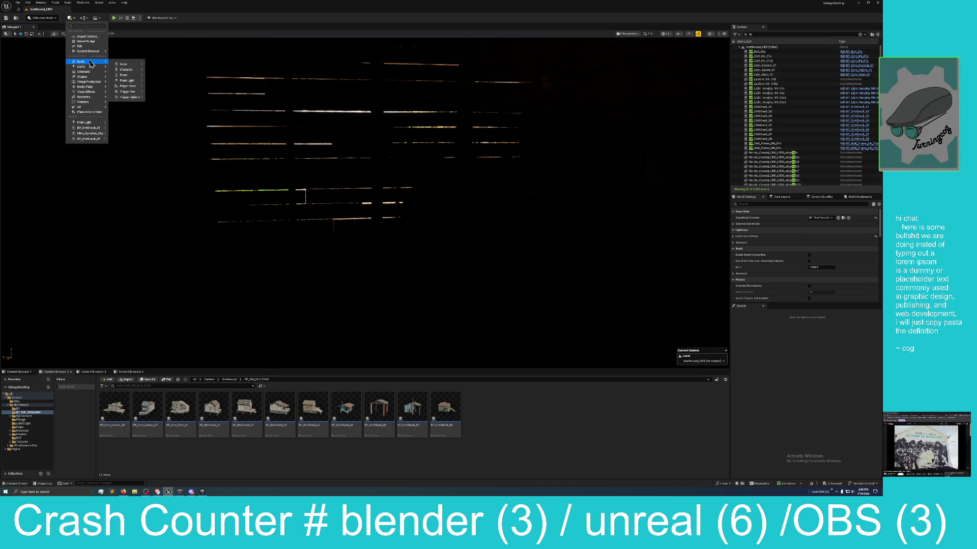
pyautogui.click(126, 74)
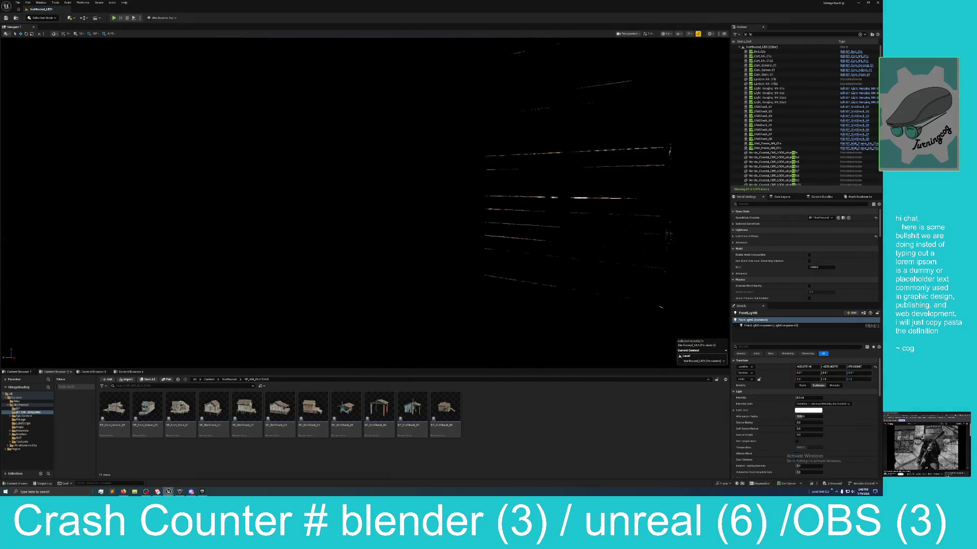
pyautogui.moveTo(365, 204)
pyautogui.mouseDown()
pyautogui.moveTo(387, 206)
pyautogui.moveTo(352, 206)
pyautogui.mouseUp()
pyautogui.moveTo(117, 174); pyautogui.dragTo(93, 174)
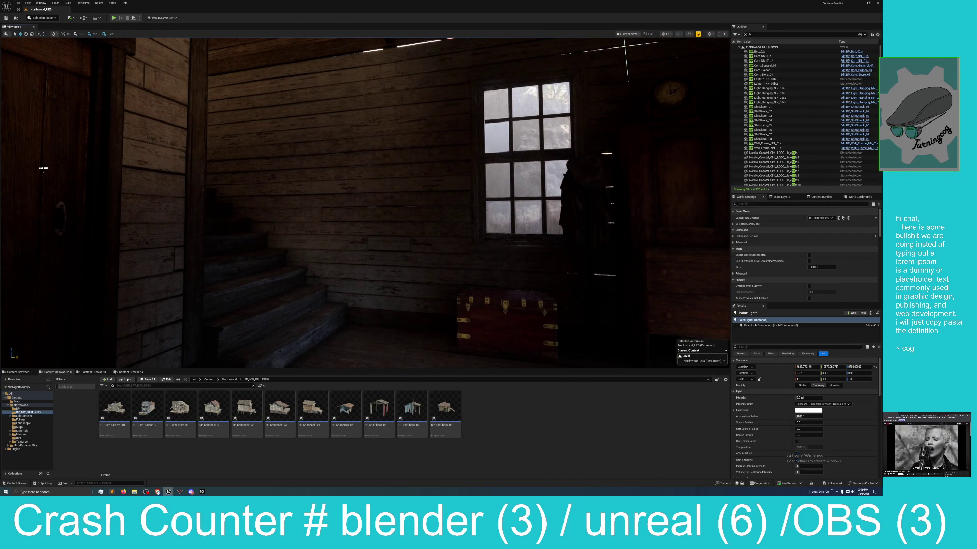
pyautogui.moveTo(506, 271)
pyautogui.mouseDown()
pyautogui.moveTo(532, 259)
pyautogui.moveTo(505, 271)
pyautogui.mouseUp()
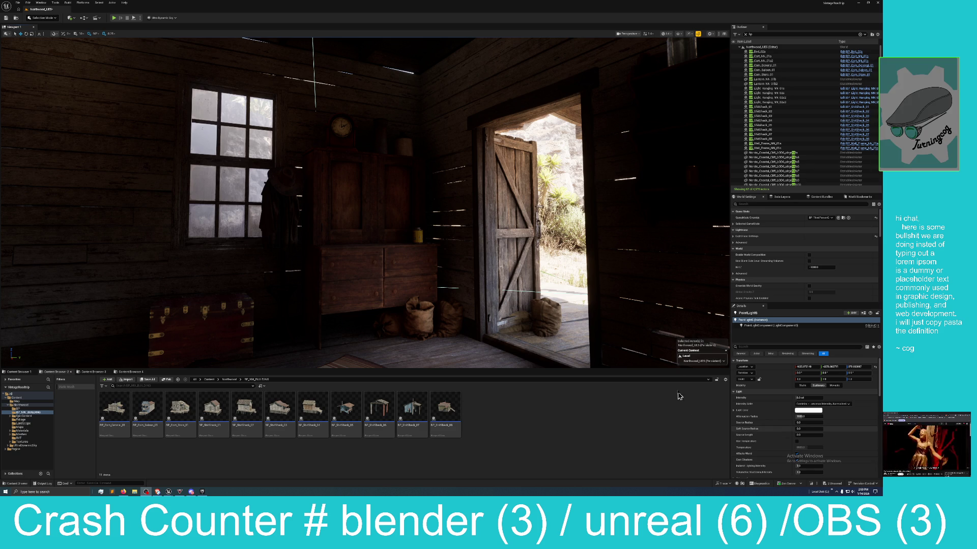
pyautogui.moveTo(365, 204); pyautogui.dragTo(224, 206)
pyautogui.moveTo(539, 304); pyautogui.dragTo(490, 303)
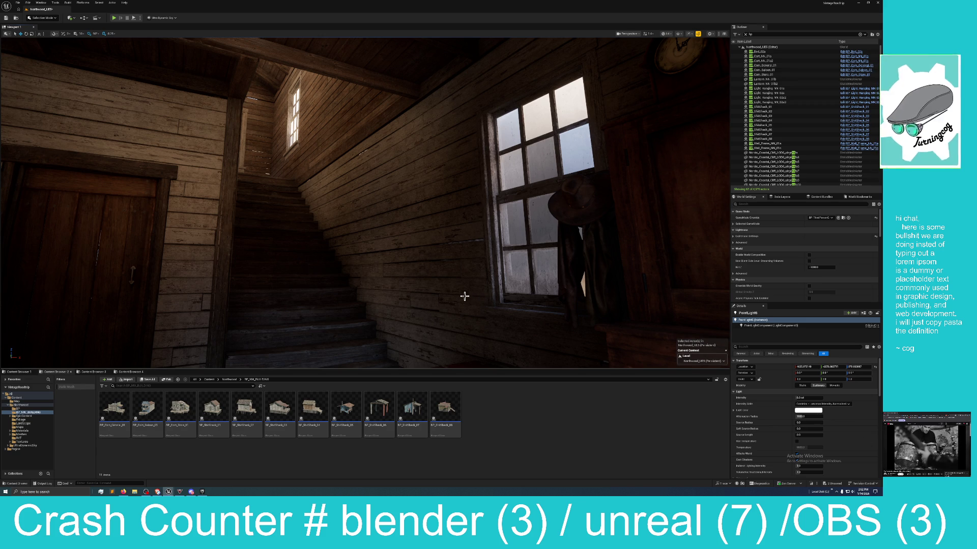
pyautogui.press('1')
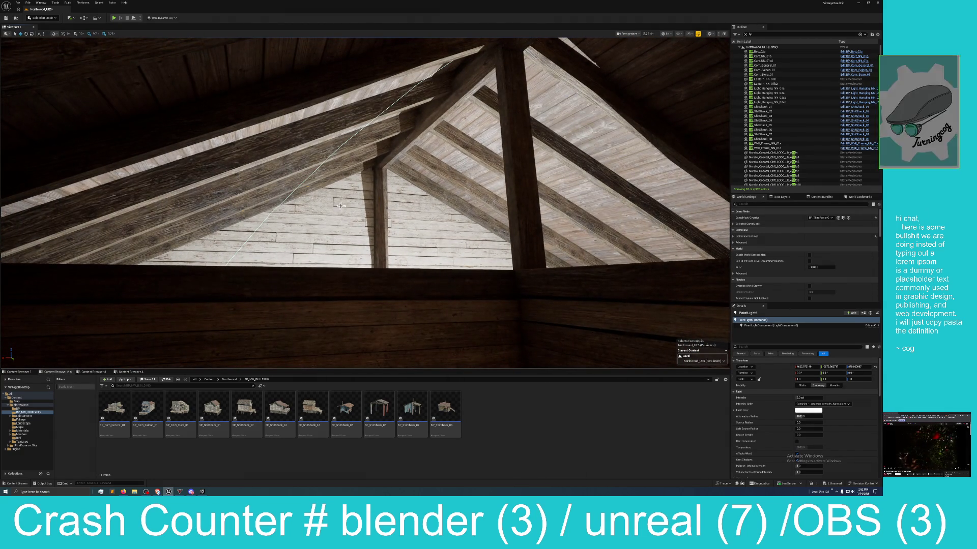
# - Select the upper room's wall beam, roof panels, door wall and window wall together
pyautogui.click(381, 161)
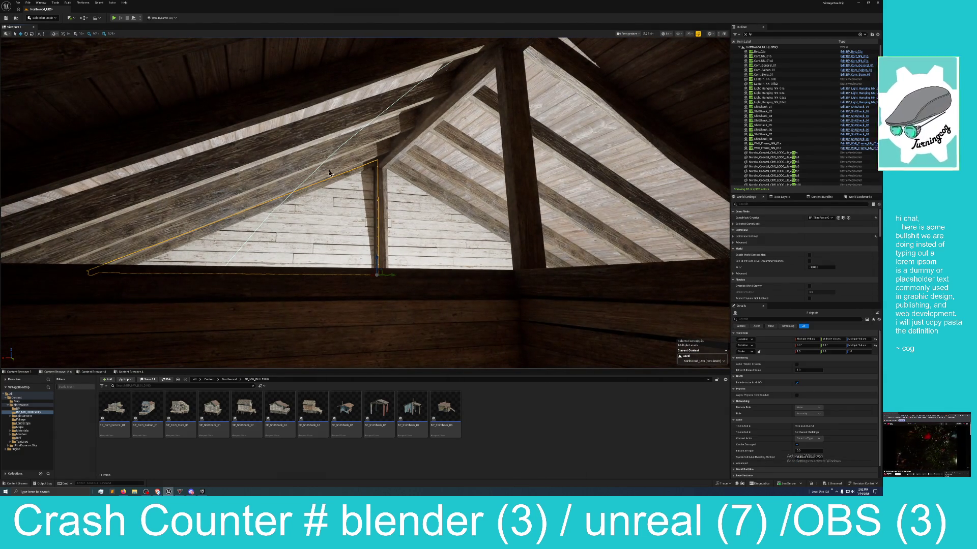
pyautogui.keyDown('ctrl'); pyautogui.click(445, 167); pyautogui.keyUp('ctrl')
pyautogui.keyDown('ctrl'); pyautogui.click(439, 192); pyautogui.keyUp('ctrl')
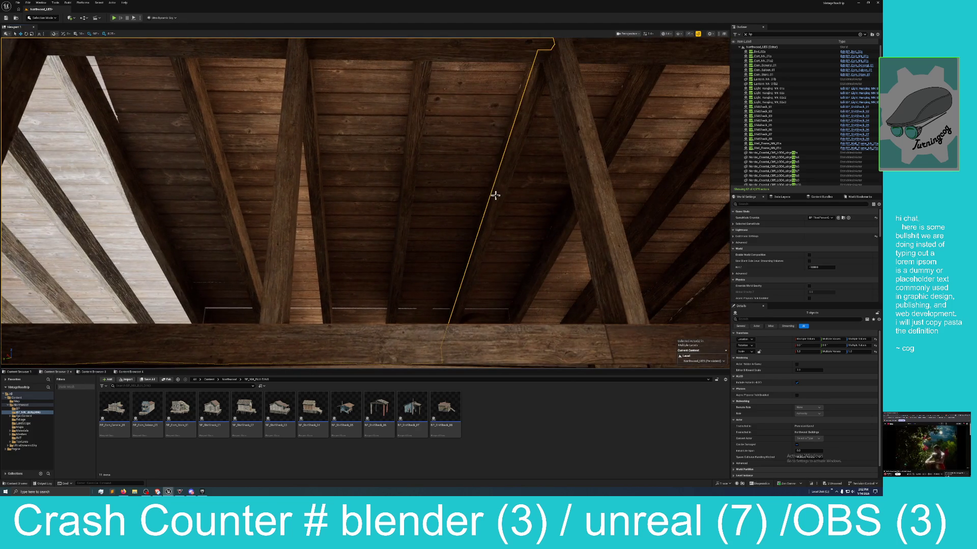
pyautogui.keyDown('ctrl'); pyautogui.click(513, 218); pyautogui.keyUp('ctrl')
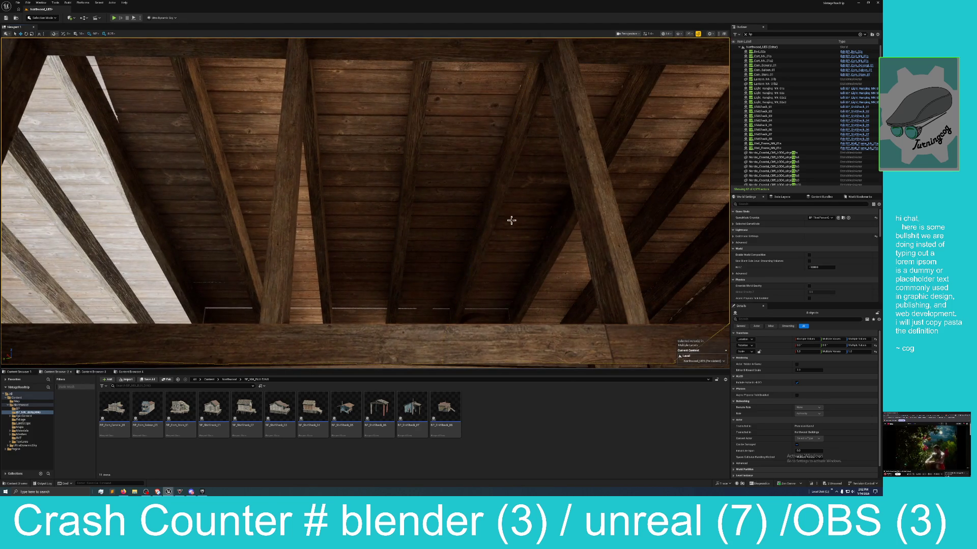
pyautogui.keyDown('ctrl'); pyautogui.click(581, 216); pyautogui.keyUp('ctrl')
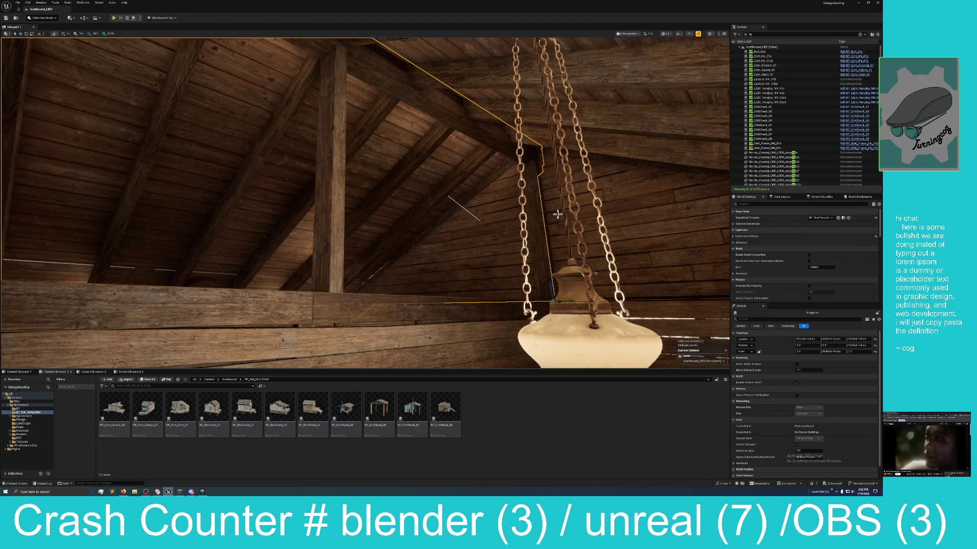
pyautogui.keyDown('ctrl'); pyautogui.click(639, 138); pyautogui.keyUp('ctrl')
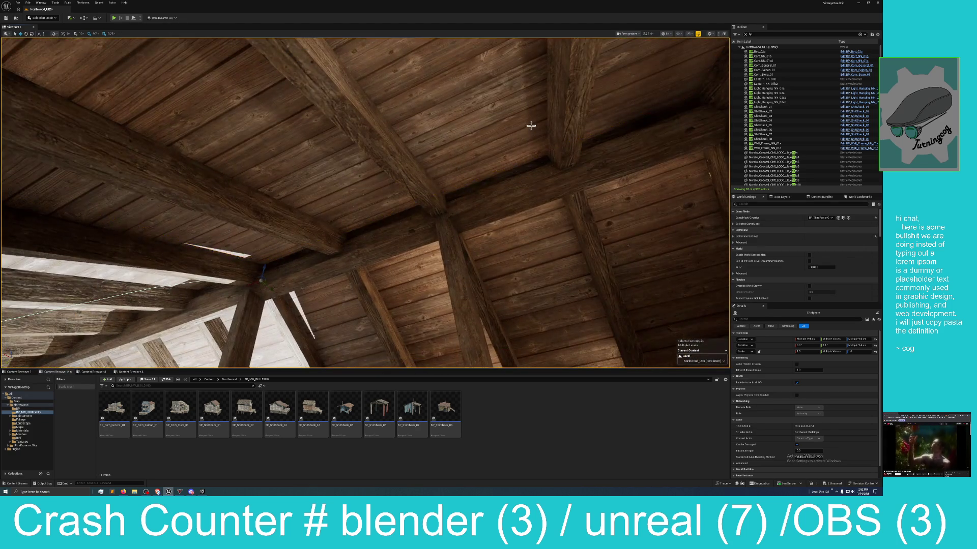
pyautogui.moveTo(529, 126)
pyautogui.mouseDown()
pyautogui.moveTo(281, 208)
pyautogui.moveTo(349, 218)
pyautogui.mouseUp()
pyautogui.keyDown('ctrl'); pyautogui.click(349, 219); pyautogui.keyUp('ctrl')
pyautogui.moveTo(433, 275)
pyautogui.mouseDown()
pyautogui.moveTo(312, 247)
pyautogui.moveTo(340, 218)
pyautogui.mouseUp()
pyautogui.keyDown('ctrl'); pyautogui.click(315, 193); pyautogui.keyUp('ctrl')
# - Add the window frames and wall sections, drop the door and large wall panel, then frame the windows
pyautogui.keyDown('ctrl'); pyautogui.click(318, 172); pyautogui.keyUp('ctrl')
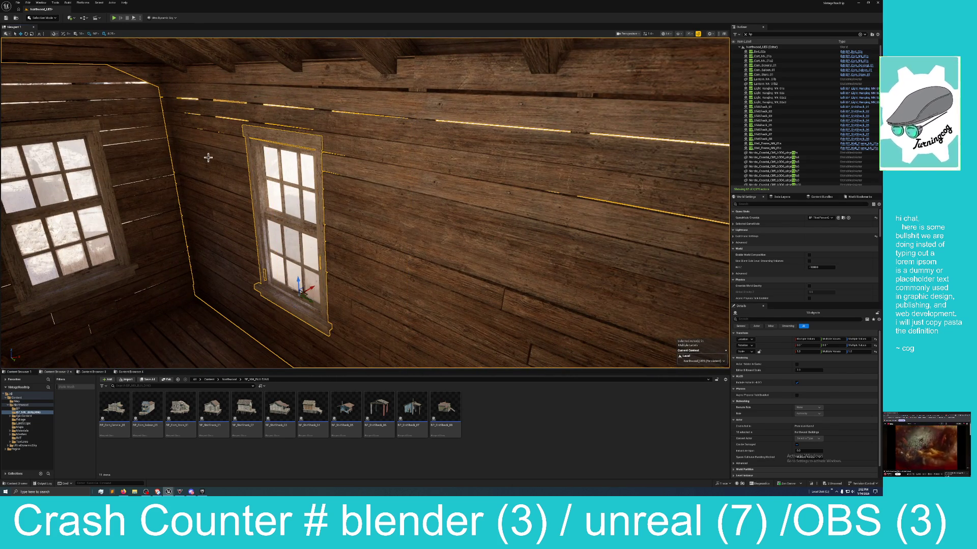
pyautogui.moveTo(155, 163); pyautogui.dragTo(147, 193)
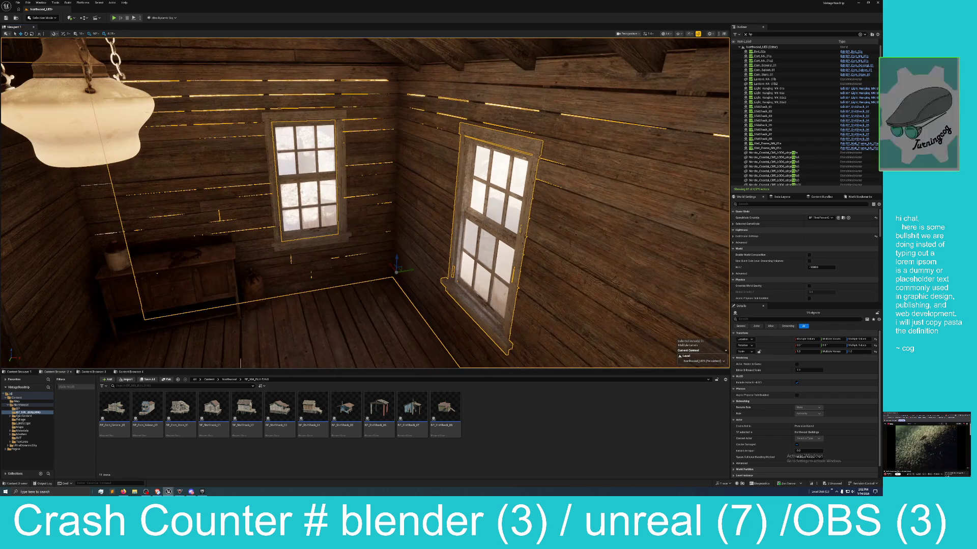
pyautogui.keyDown('ctrl'); pyautogui.click(271, 126); pyautogui.keyUp('ctrl')
pyautogui.keyDown('ctrl'); pyautogui.click(106, 209); pyautogui.keyUp('ctrl')
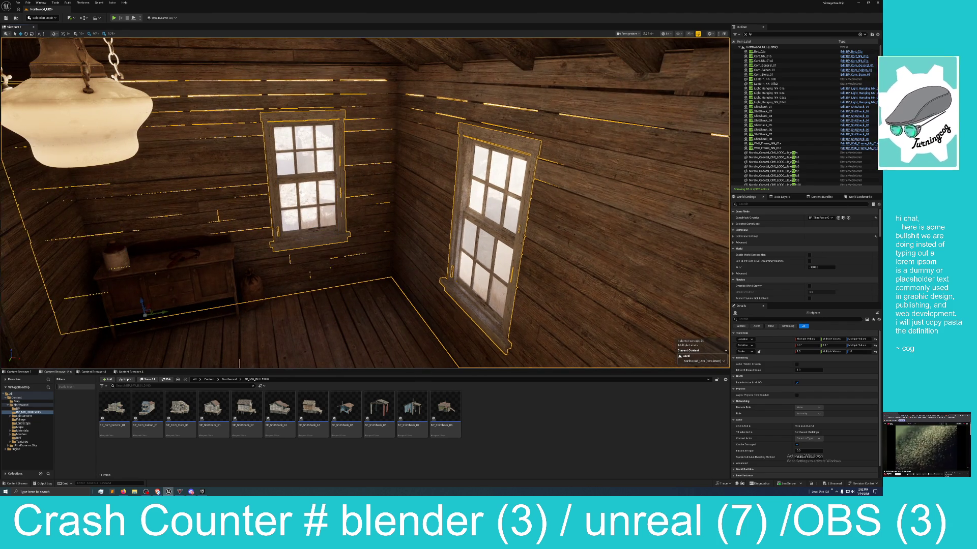
pyautogui.moveTo(106, 209); pyautogui.dragTo(196, 206)
pyautogui.keyDown('ctrl'); pyautogui.click(290, 154); pyautogui.keyUp('ctrl')
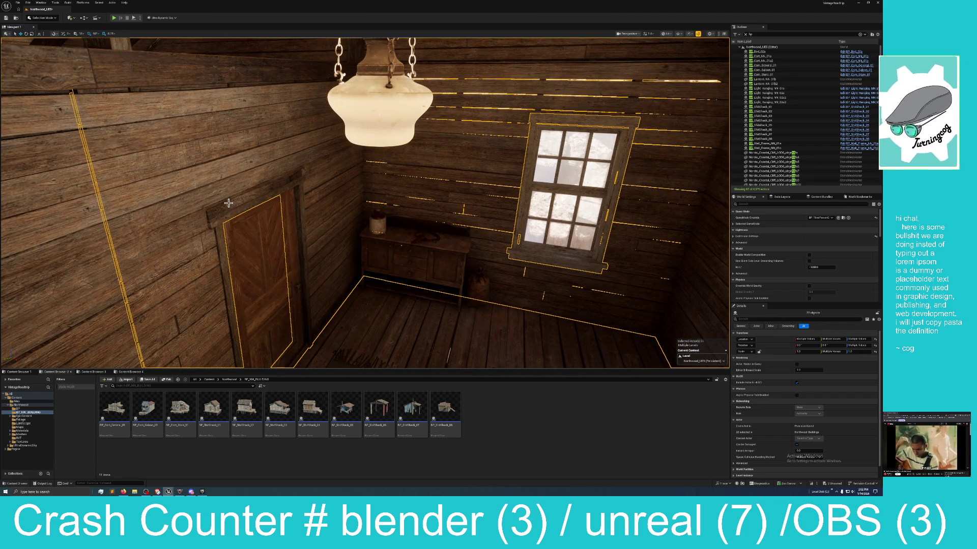
pyautogui.keyDown('ctrl'); pyautogui.click(248, 240); pyautogui.keyUp('ctrl')
pyautogui.moveTo(77, 207); pyautogui.dragTo(26, 201)
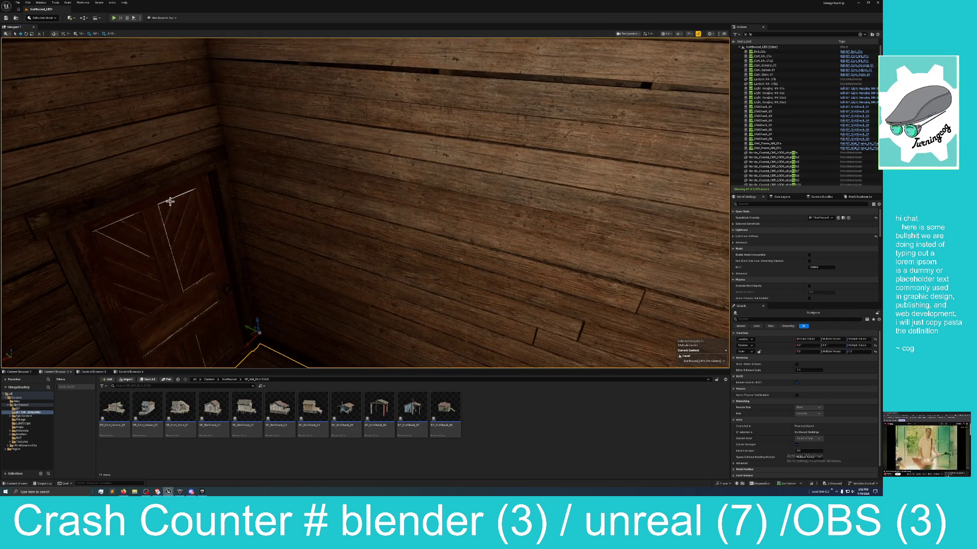
pyautogui.moveTo(244, 185)
pyautogui.mouseDown()
pyautogui.moveTo(244, 168)
pyautogui.moveTo(255, 165)
pyautogui.moveTo(234, 158)
pyautogui.moveTo(239, 173)
pyautogui.moveTo(149, 194)
pyautogui.mouseUp()
pyautogui.click(290, 206)
pyautogui.click(310, 215)
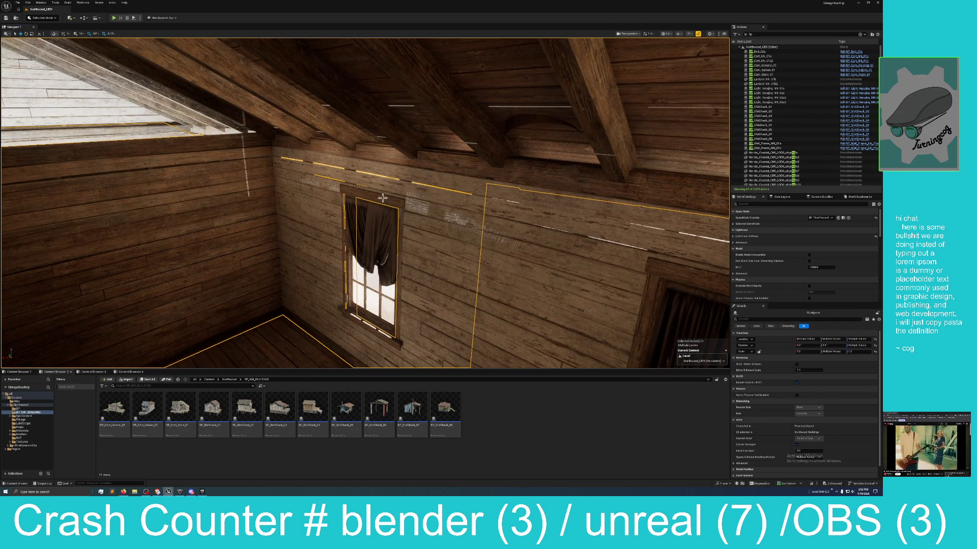
pyautogui.keyDown('ctrl'); pyautogui.click(493, 229); pyautogui.keyUp('ctrl')
pyautogui.press('f')
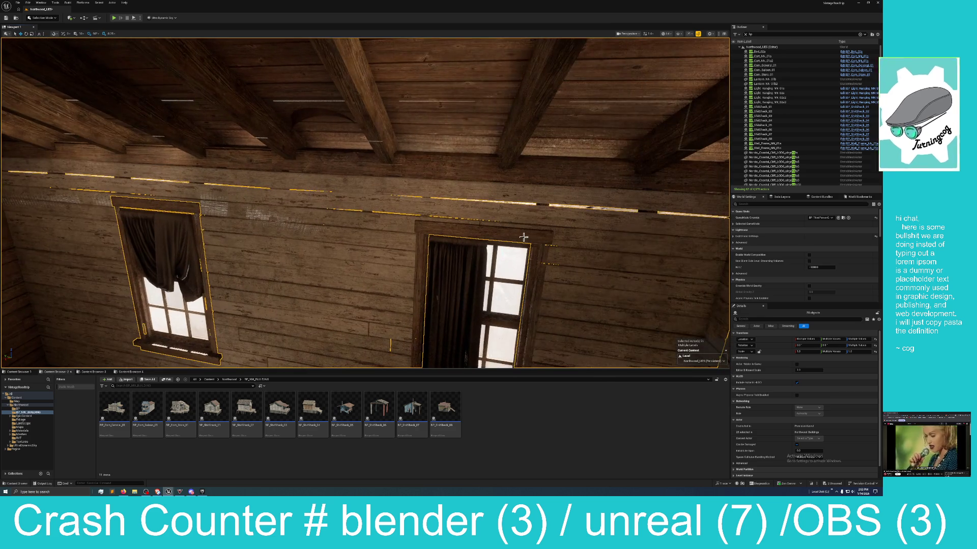
# - Remove the floor from the selection and add the staircase
pyautogui.moveTo(523, 237)
pyautogui.mouseDown()
pyautogui.moveTo(567, 240)
pyautogui.moveTo(507, 275)
pyautogui.moveTo(463, 156)
pyautogui.mouseUp()
pyautogui.moveTo(356, 124)
pyautogui.mouseDown()
pyautogui.moveTo(351, 152)
pyautogui.moveTo(386, 152)
pyautogui.mouseUp()
pyautogui.moveTo(459, 233)
pyautogui.mouseDown()
pyautogui.moveTo(447, 290)
pyautogui.moveTo(476, 278)
pyautogui.moveTo(458, 272)
pyautogui.mouseUp()
pyautogui.moveTo(159, 258); pyautogui.dragTo(161, 235)
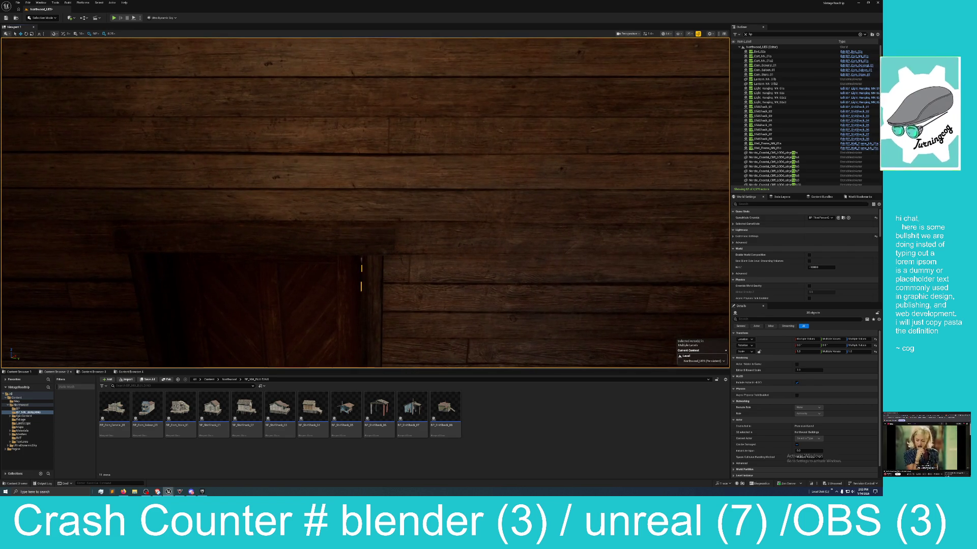
pyautogui.moveTo(161, 235)
pyautogui.mouseDown()
pyautogui.moveTo(164, 222)
pyautogui.moveTo(302, 245)
pyautogui.mouseUp()
pyautogui.keyDown('ctrl'); pyautogui.click(378, 258); pyautogui.keyUp('ctrl')
pyautogui.keyDown('ctrl'); pyautogui.click(445, 262); pyautogui.keyUp('ctrl')
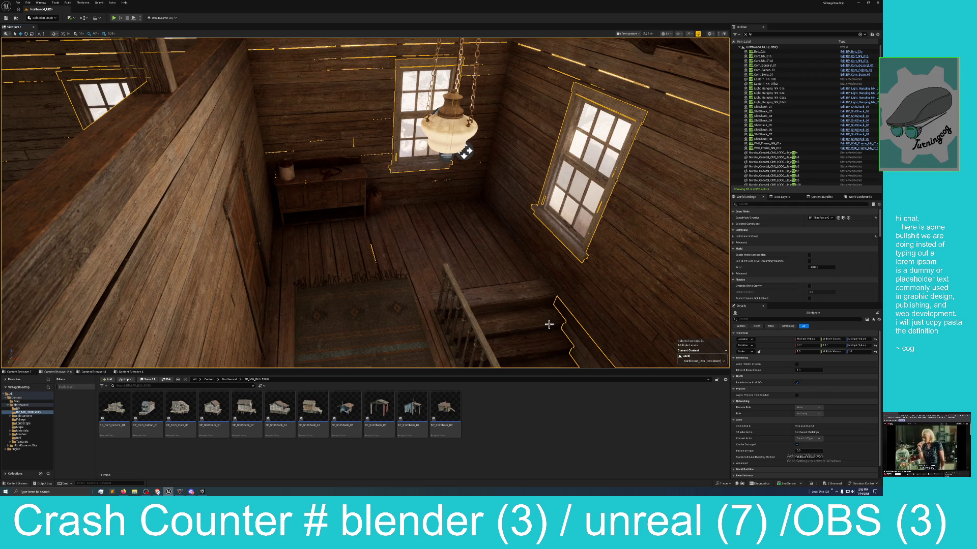
pyautogui.moveTo(572, 323)
pyautogui.mouseDown()
pyautogui.moveTo(575, 290)
pyautogui.moveTo(453, 144)
pyautogui.moveTo(486, 319)
pyautogui.mouseUp()
# - Remove the rug, stairwell wall panel and floor piece from the selection
pyautogui.keyDown('ctrl'); pyautogui.click(396, 259); pyautogui.keyUp('ctrl')
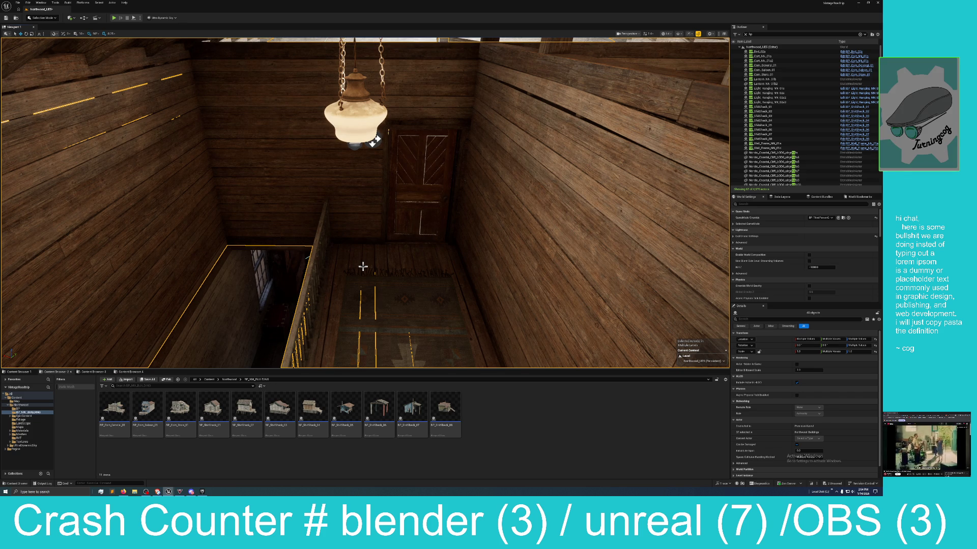
pyautogui.moveTo(367, 261)
pyautogui.mouseDown()
pyautogui.moveTo(367, 208)
pyautogui.moveTo(339, 218)
pyautogui.moveTo(339, 265)
pyautogui.moveTo(348, 264)
pyautogui.mouseUp()
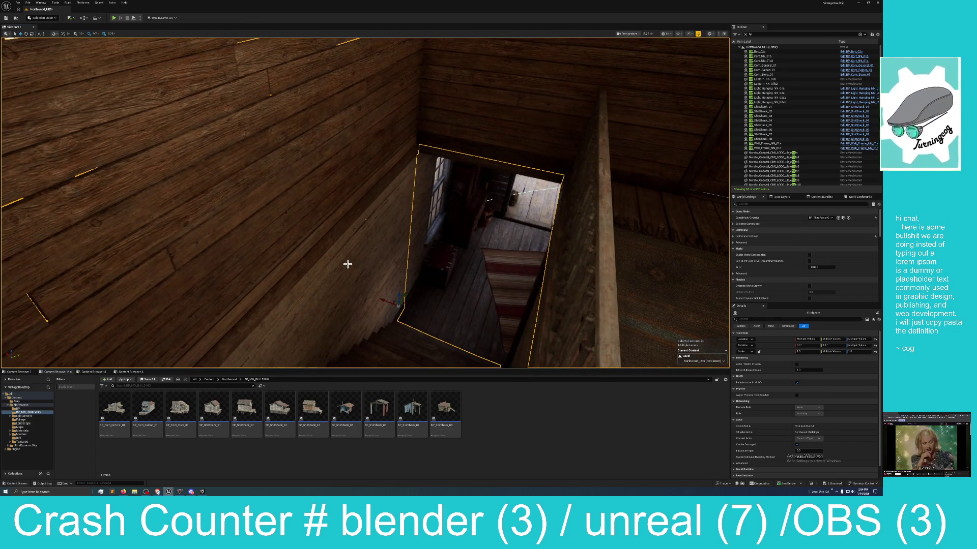
pyautogui.keyDown('ctrl'); pyautogui.click(418, 221); pyautogui.keyUp('ctrl')
pyautogui.keyDown('ctrl'); pyautogui.click(449, 298); pyautogui.keyUp('ctrl')
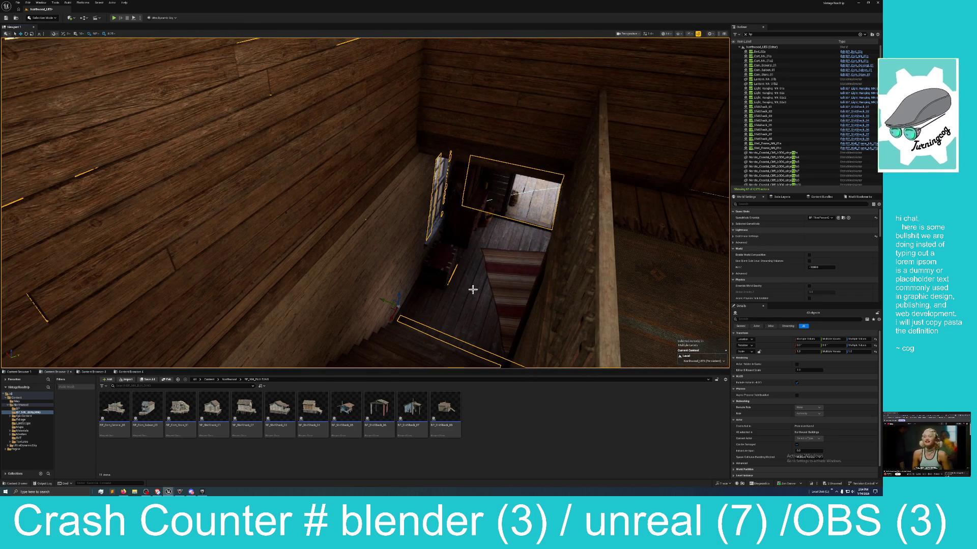
# - Descend the stairwell and add the downstairs doorway wall and back window wall
pyautogui.moveTo(450, 298); pyautogui.dragTo(452, 293)
pyautogui.moveTo(449, 259); pyautogui.dragTo(660, 271)
pyautogui.keyDown('ctrl'); pyautogui.click(392, 271); pyautogui.keyUp('ctrl')
pyautogui.keyDown('ctrl'); pyautogui.click(477, 108); pyautogui.keyUp('ctrl')
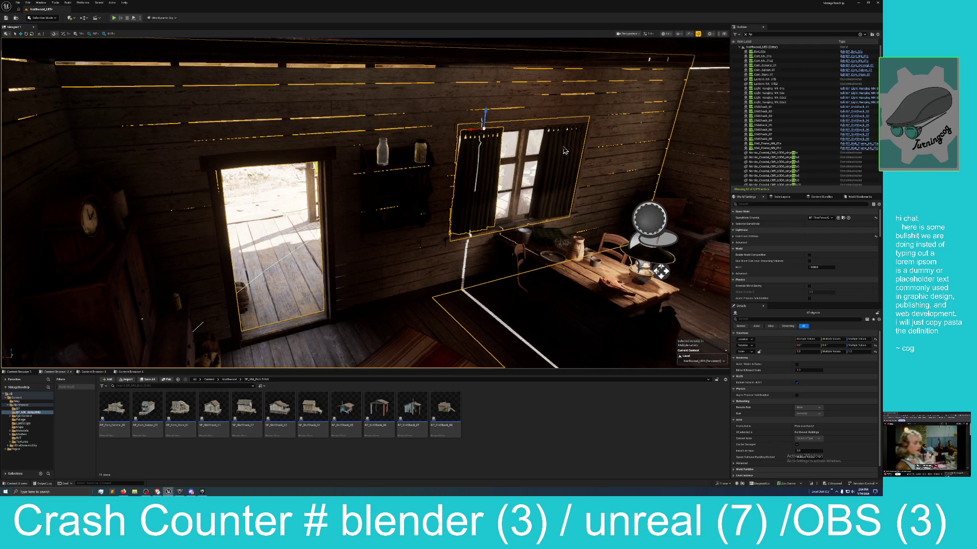
# - Add the right wall with its window and four neighbouring pieces to the selection
pyautogui.moveTo(523, 168)
pyautogui.mouseDown()
pyautogui.moveTo(590, 173)
pyautogui.moveTo(595, 203)
pyautogui.mouseUp()
pyautogui.keyDown('ctrl'); pyautogui.click(539, 166); pyautogui.keyUp('ctrl')
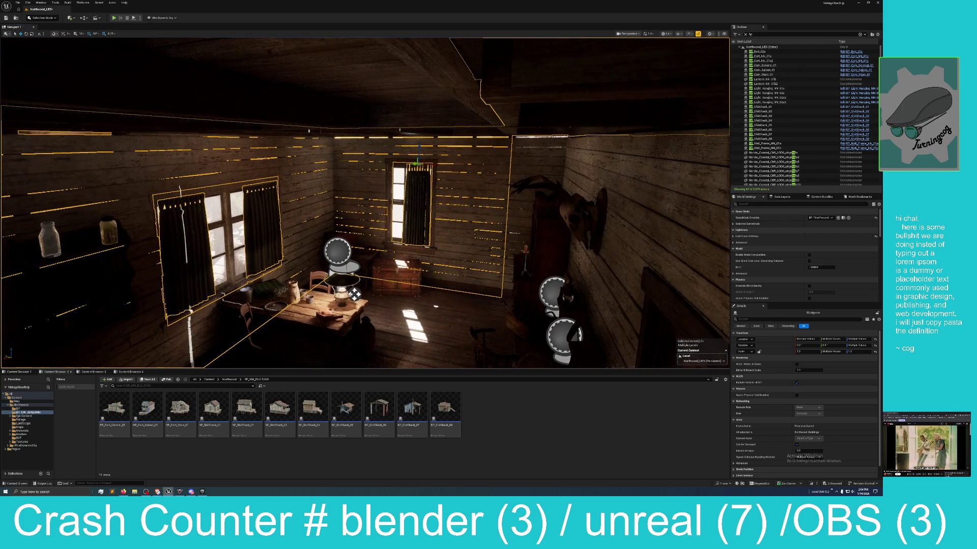
pyautogui.keyDown('ctrl'); pyautogui.click(540, 164); pyautogui.keyUp('ctrl')
pyautogui.moveTo(530, 182); pyautogui.dragTo(610, 184)
pyautogui.moveTo(508, 204); pyautogui.dragTo(509, 203)
# - Swap the door for its frame, add more room pieces and the window frame
pyautogui.keyDown('ctrl'); pyautogui.click(478, 154); pyautogui.keyUp('ctrl')
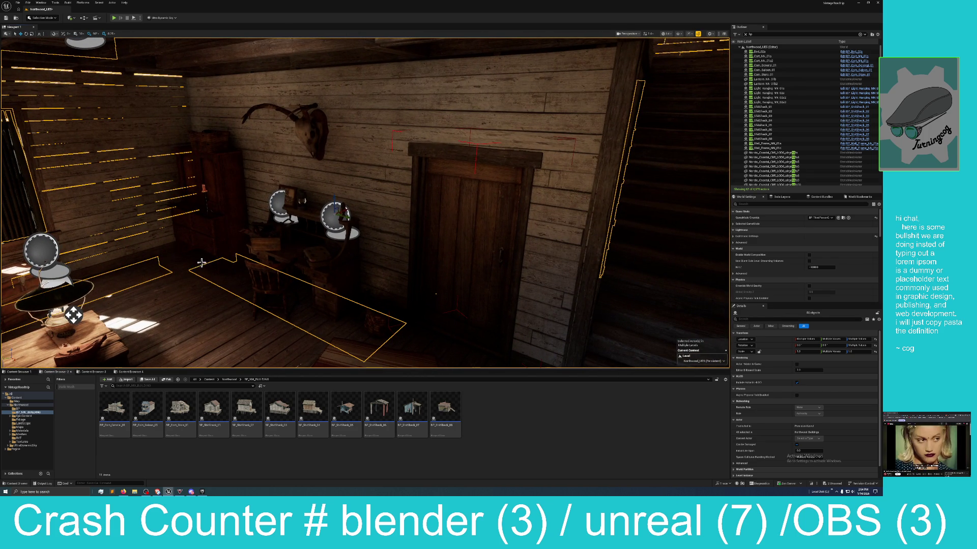
pyautogui.keyDown('ctrl'); pyautogui.click(160, 279); pyautogui.keyUp('ctrl')
pyautogui.moveTo(205, 295); pyautogui.dragTo(205, 296)
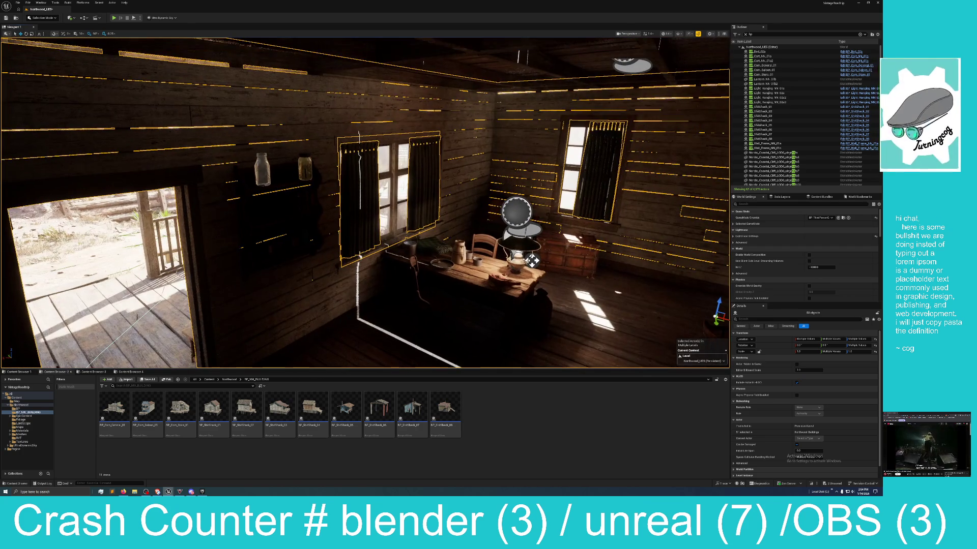
pyautogui.keyDown('ctrl'); pyautogui.click(389, 140); pyautogui.keyUp('ctrl')
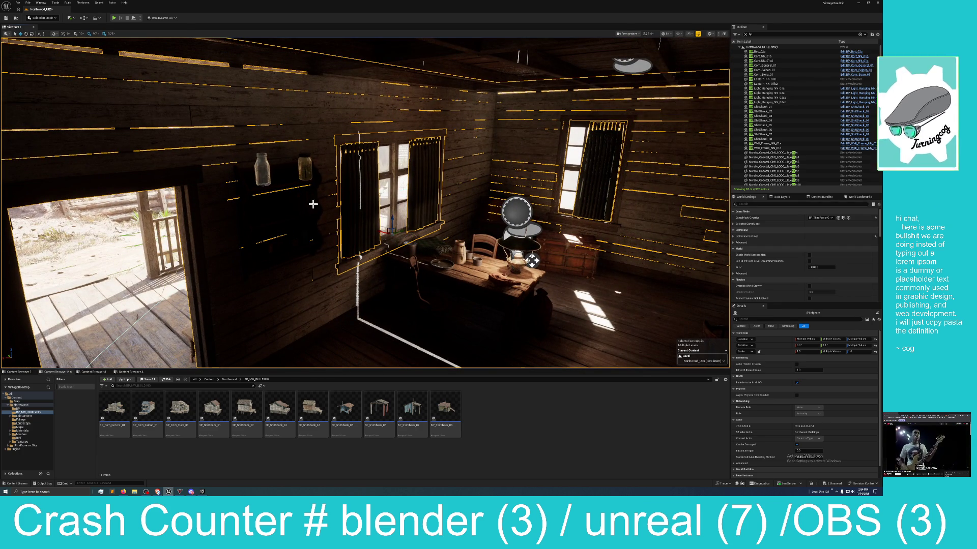
pyautogui.moveTo(304, 255); pyautogui.dragTo(270, 239)
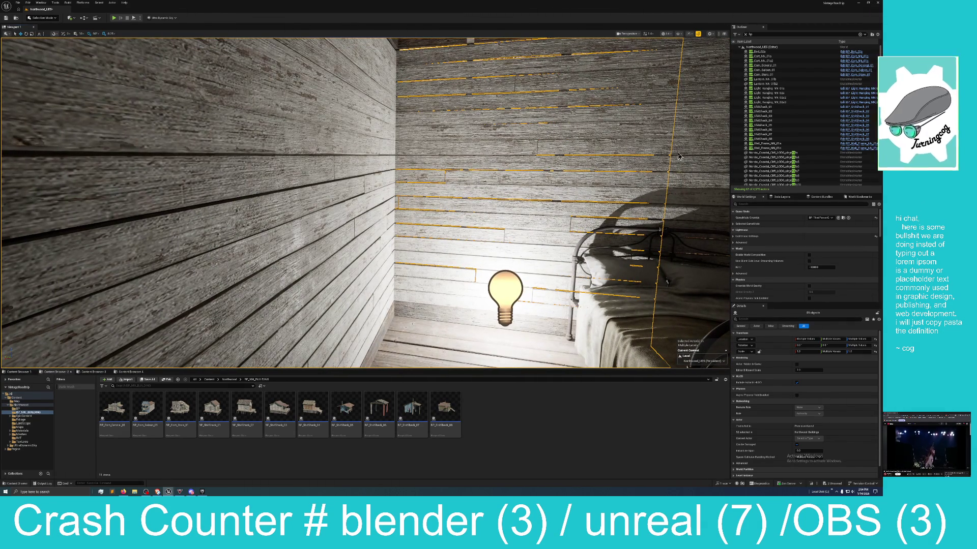
# - Add the rug by the trunk to the selection and fly past the bed to the pillar
pyautogui.moveTo(615, 177)
pyautogui.mouseDown()
pyautogui.moveTo(525, 216)
pyautogui.moveTo(182, 185)
pyautogui.mouseUp()
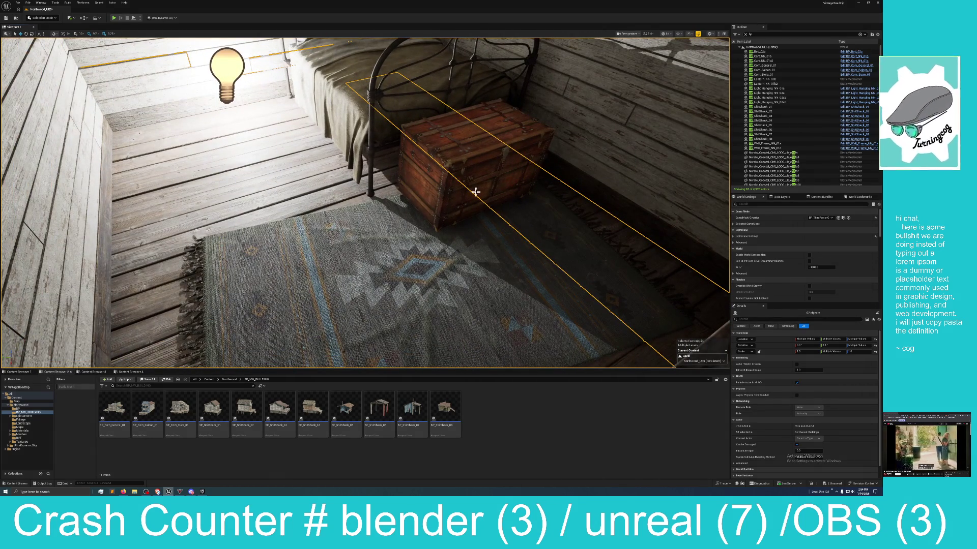
pyautogui.keyDown('ctrl'); pyautogui.click(561, 189); pyautogui.keyUp('ctrl')
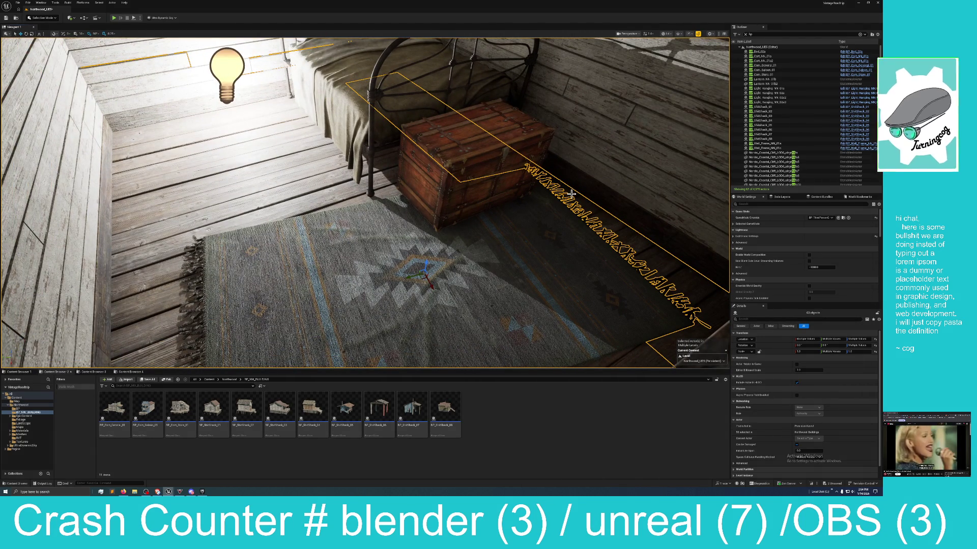
pyautogui.moveTo(572, 198); pyautogui.dragTo(538, 224)
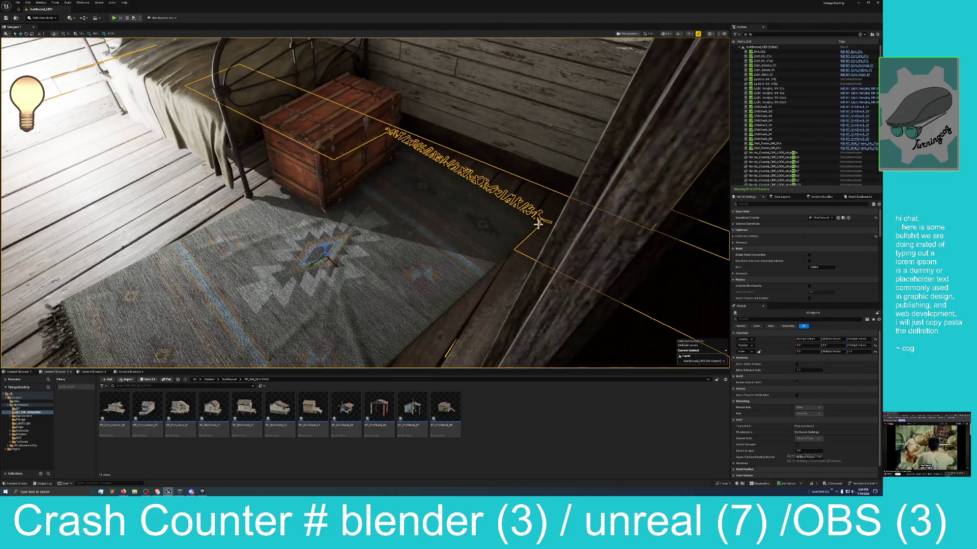
pyautogui.moveTo(274, 149); pyautogui.dragTo(274, 149)
pyautogui.moveTo(563, 218); pyautogui.dragTo(562, 216)
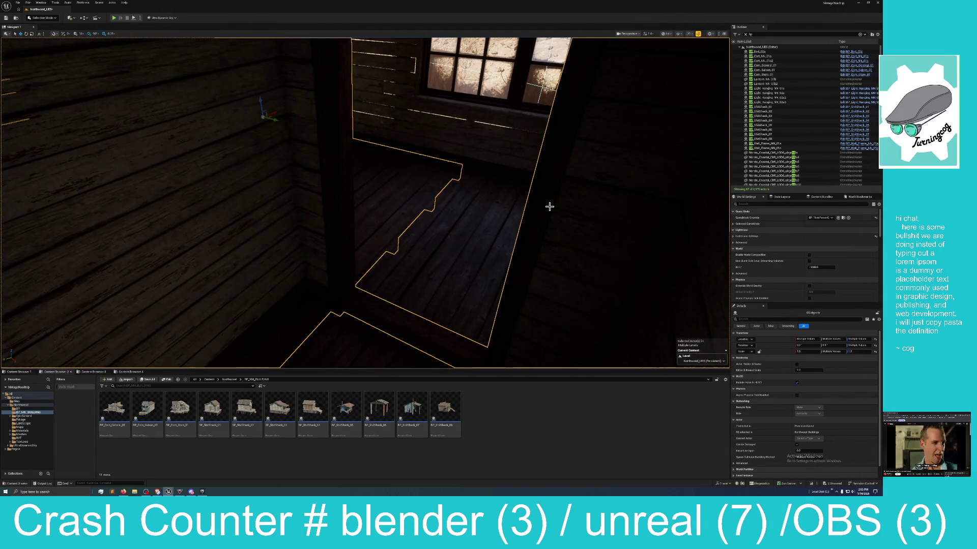
# - Fly into the lit room, select the door frame and wall planks, and frame the window
pyautogui.moveTo(421, 240); pyautogui.dragTo(420, 240)
pyautogui.moveTo(391, 206); pyautogui.dragTo(391, 206)
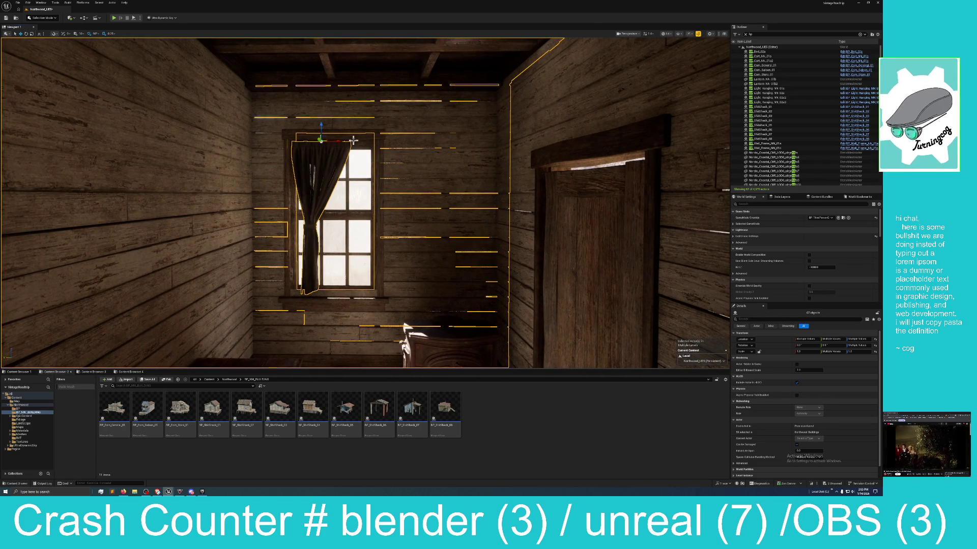
pyautogui.keyDown('ctrl'); pyautogui.click(527, 162); pyautogui.keyUp('ctrl')
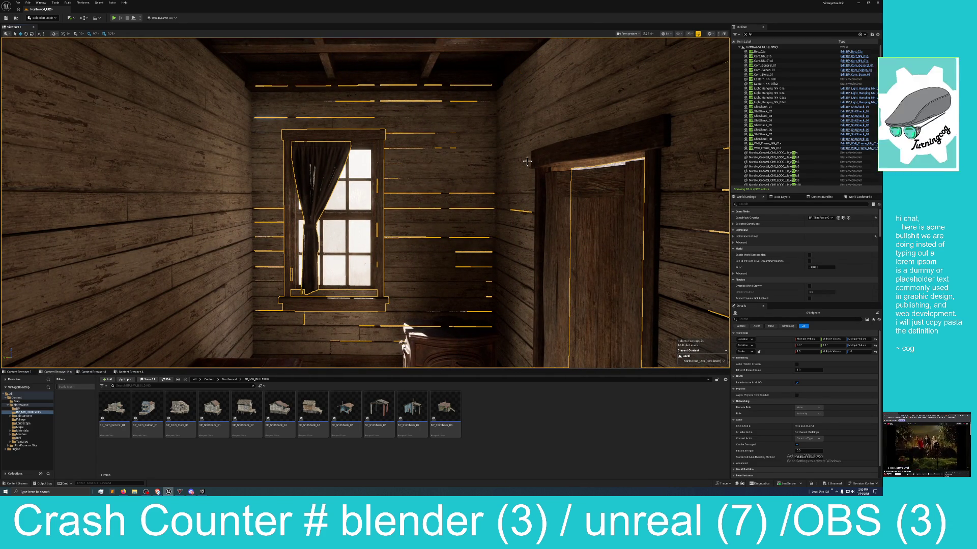
pyautogui.moveTo(391, 206); pyautogui.dragTo(391, 206)
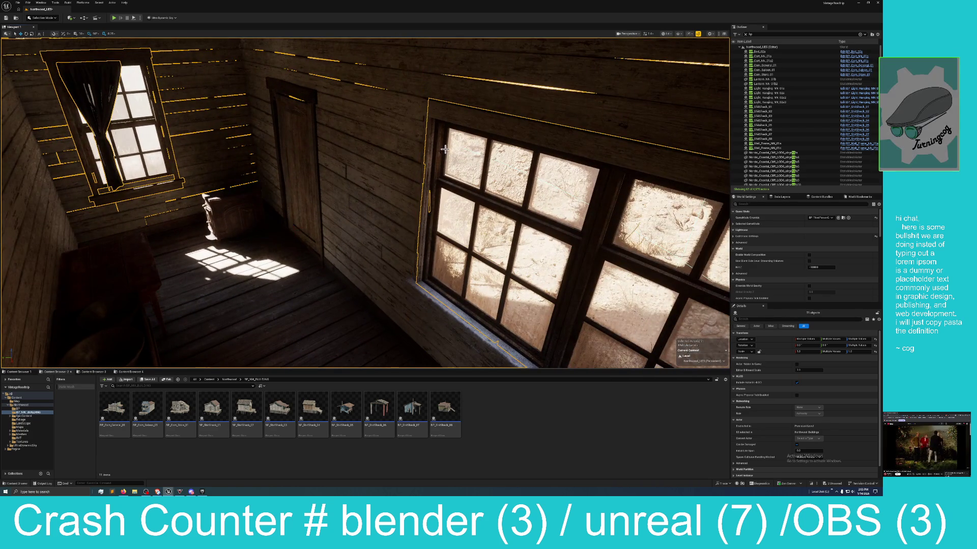
pyautogui.press('f')
# - Look along the adjacent plank wall, floor and doorway, then back out toward the shack exterior
pyautogui.moveTo(380, 97); pyautogui.dragTo(479, 96)
pyautogui.moveTo(397, 130); pyautogui.dragTo(447, 168)
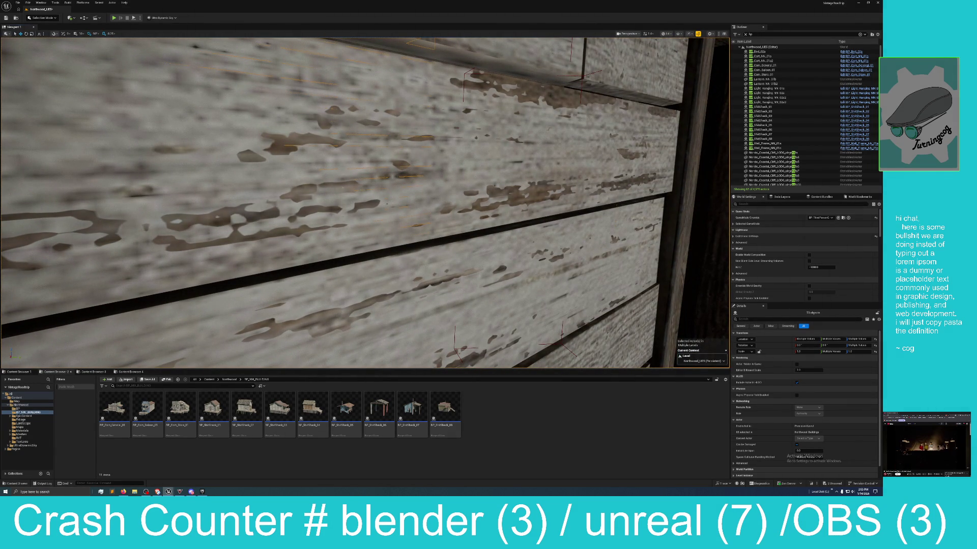
pyautogui.press('s')
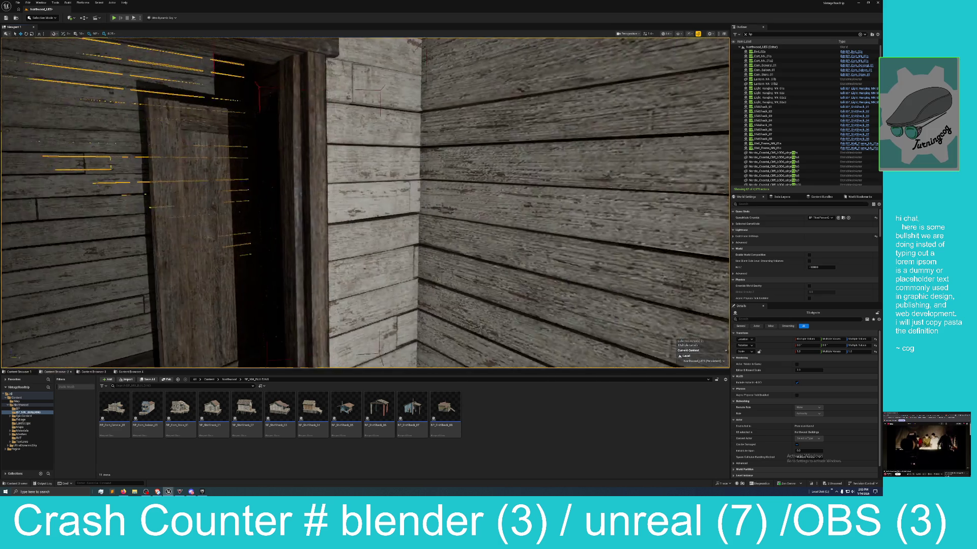
pyautogui.press('w')
pyautogui.press('w')
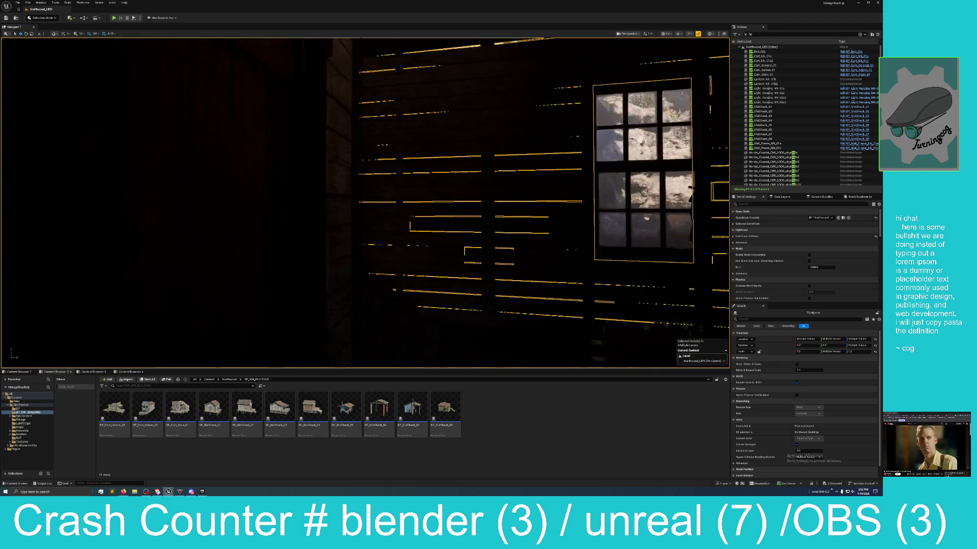
pyautogui.press('s')
pyautogui.press('s')
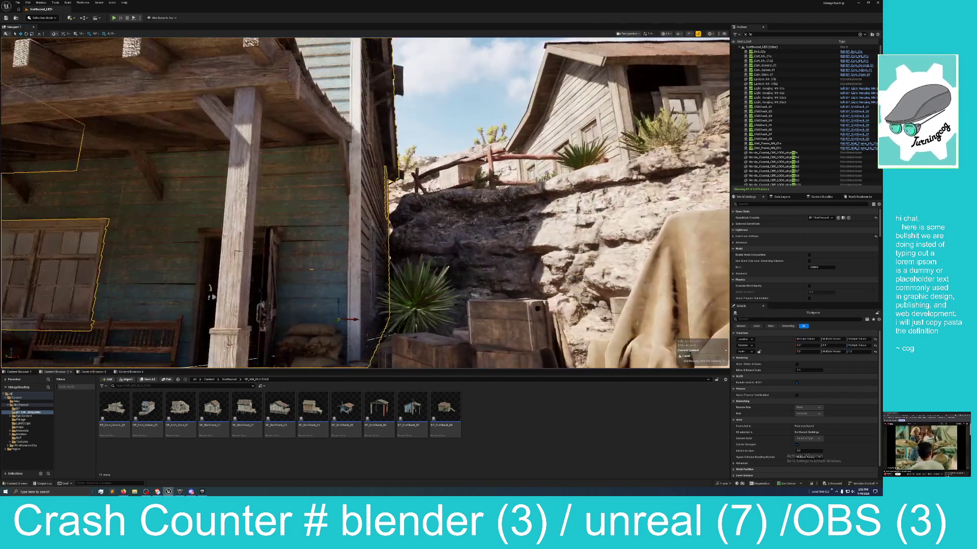
# - Fly between the shacks and add the wall window and its trim to the selection
pyautogui.press('w')
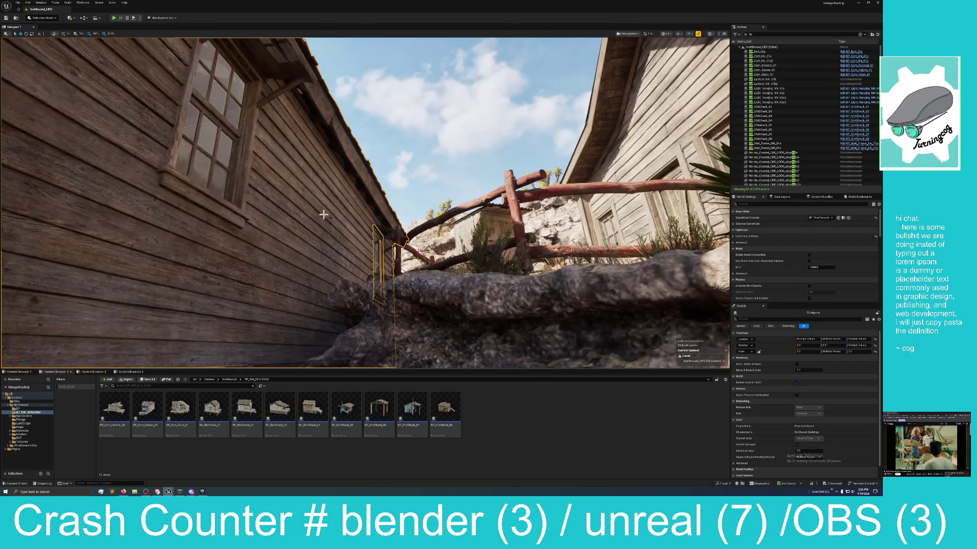
pyautogui.keyDown('ctrl'); pyautogui.click(214, 175); pyautogui.keyUp('ctrl')
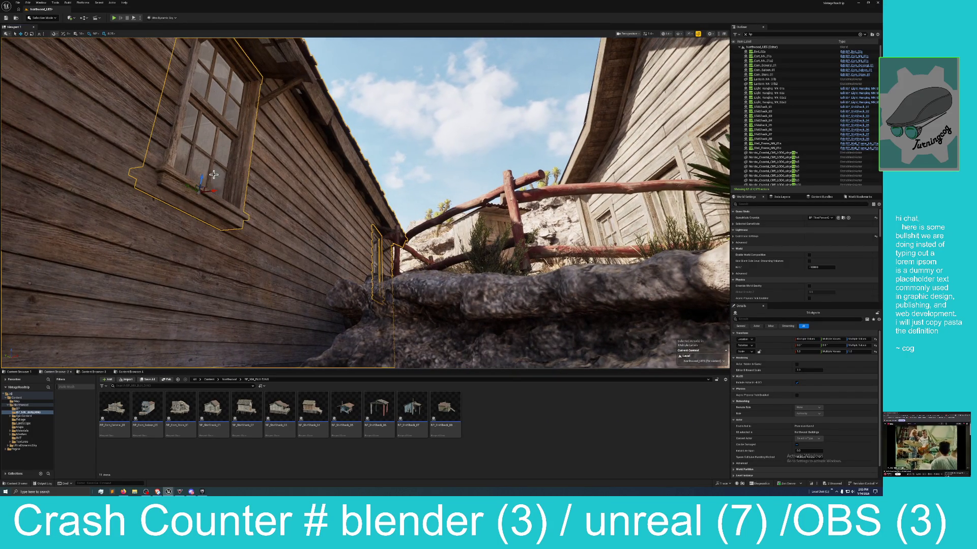
pyautogui.keyDown('ctrl'); pyautogui.click(277, 206); pyautogui.keyUp('ctrl')
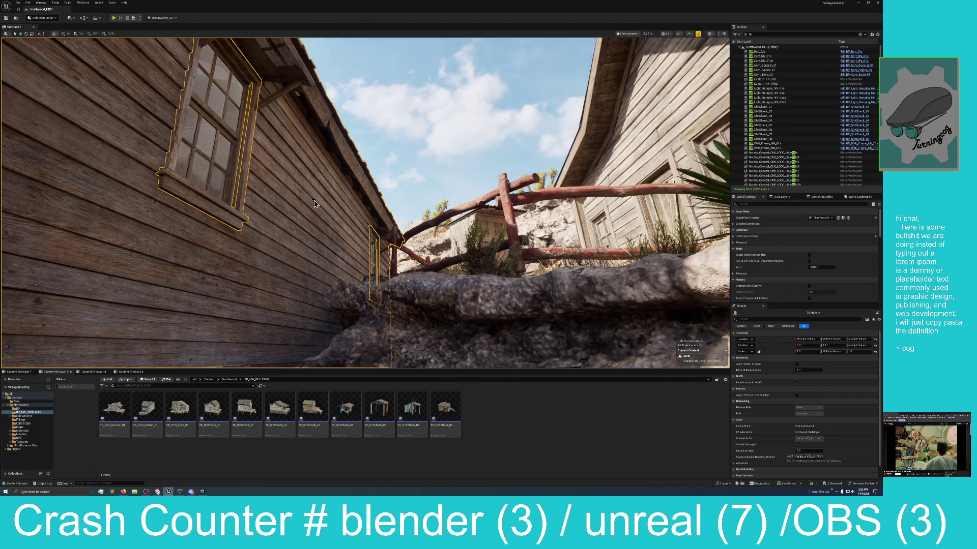
pyautogui.press('s')
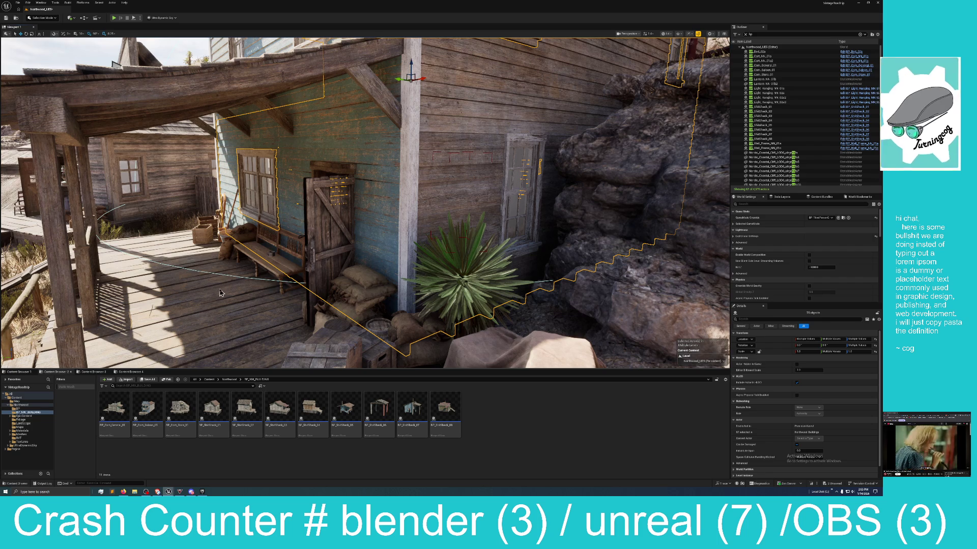
# - Add the porch floor, roof beam, posts, railing and ramp plank, drop the crate, and frame them
pyautogui.keyDown('ctrl'); pyautogui.click(161, 275); pyautogui.keyUp('ctrl')
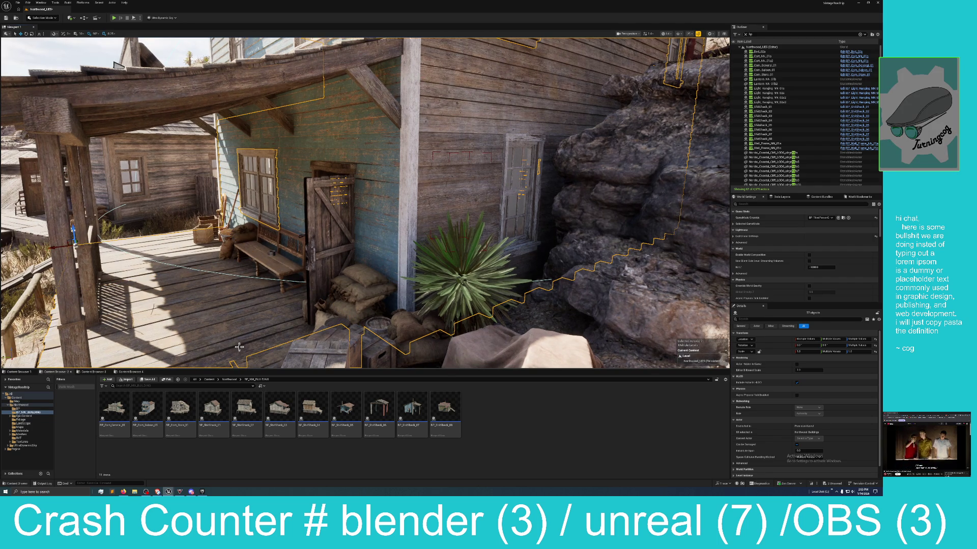
pyautogui.keyDown('ctrl'); pyautogui.click(266, 360); pyautogui.keyUp('ctrl')
pyautogui.keyDown('ctrl'); pyautogui.click(272, 109); pyautogui.keyUp('ctrl')
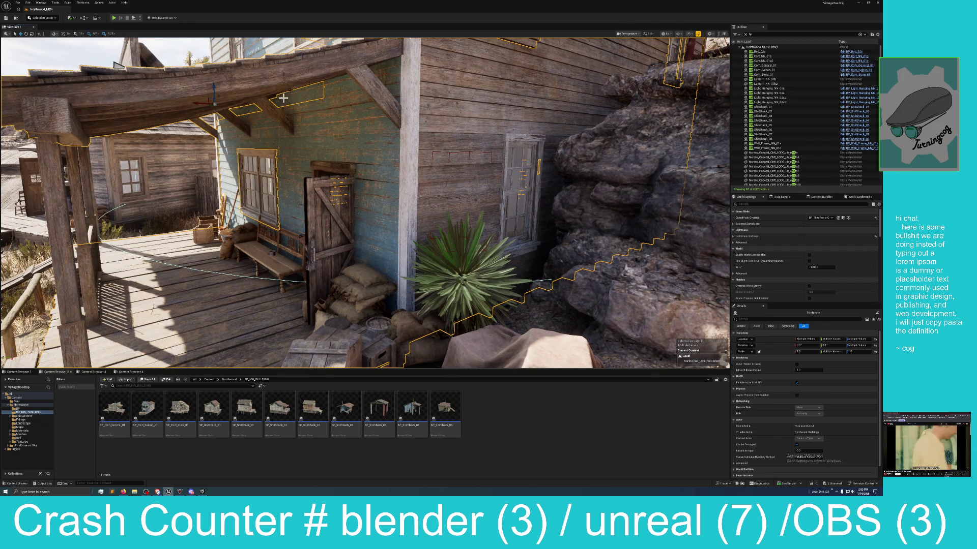
pyautogui.keyDown('ctrl'); pyautogui.click(300, 91); pyautogui.keyUp('ctrl')
pyautogui.press('s')
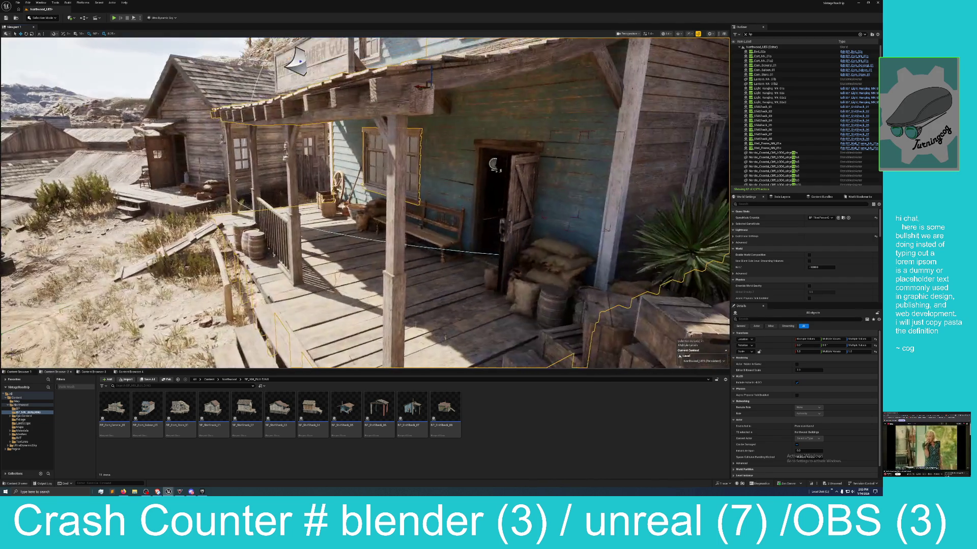
pyautogui.keyDown('ctrl'); pyautogui.click(400, 272); pyautogui.keyUp('ctrl')
pyautogui.keyDown('ctrl'); pyautogui.click(292, 204); pyautogui.keyUp('ctrl')
pyautogui.keyDown('ctrl'); pyautogui.click(264, 216); pyautogui.keyUp('ctrl')
pyautogui.keyDown('ctrl'); pyautogui.click(251, 208); pyautogui.keyUp('ctrl')
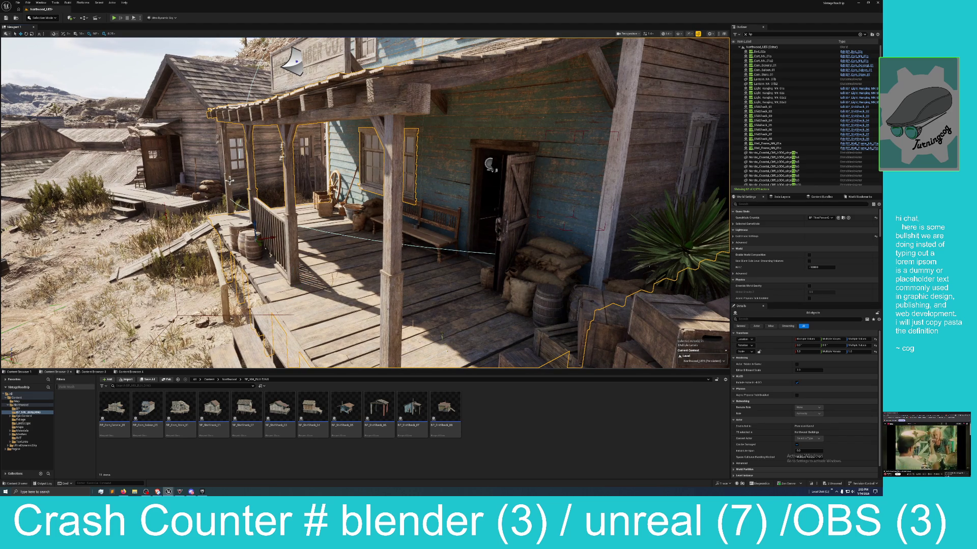
pyautogui.keyDown('ctrl'); pyautogui.click(230, 180); pyautogui.keyUp('ctrl')
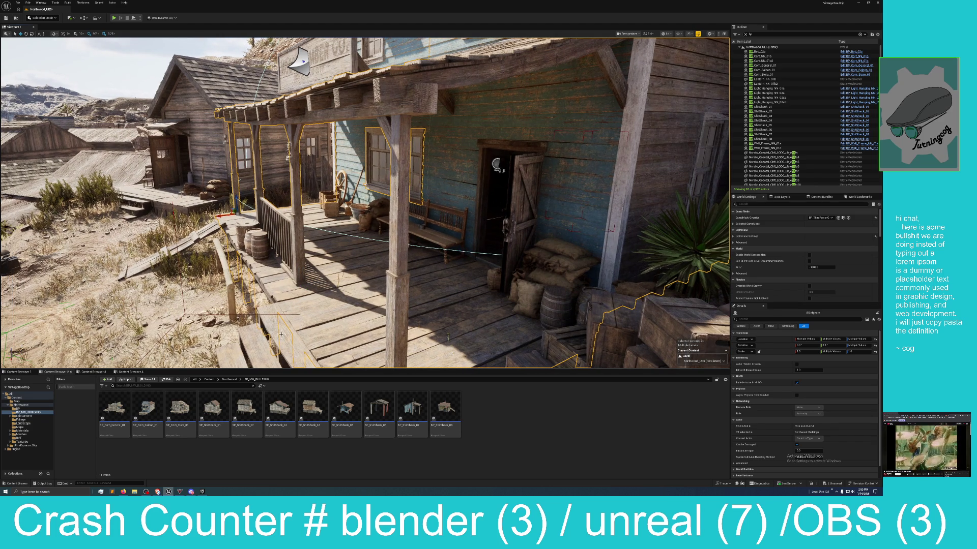
pyautogui.keyDown('ctrl'); pyautogui.click(206, 241); pyautogui.keyUp('ctrl')
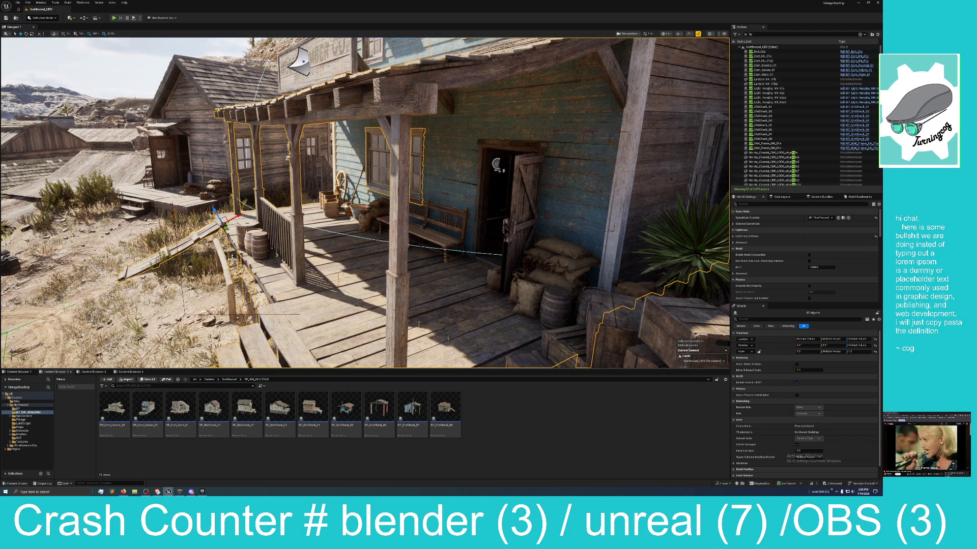
pyautogui.press('f')
# - Add the top cornice, awning trim, upper windows and Moose Lumber sign to the selection
pyautogui.moveTo(281, 244); pyautogui.dragTo(281, 244)
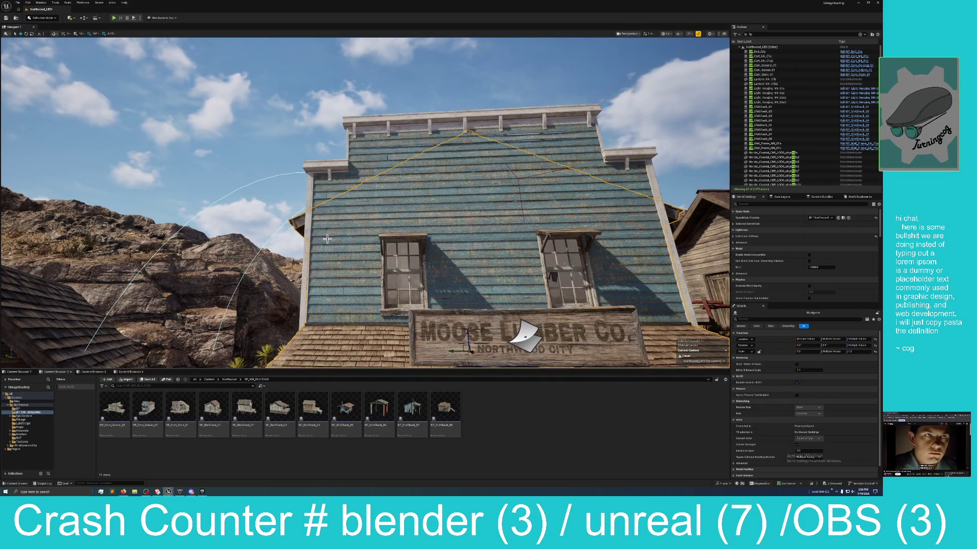
pyautogui.keyDown('ctrl'); pyautogui.click(387, 133); pyautogui.keyUp('ctrl')
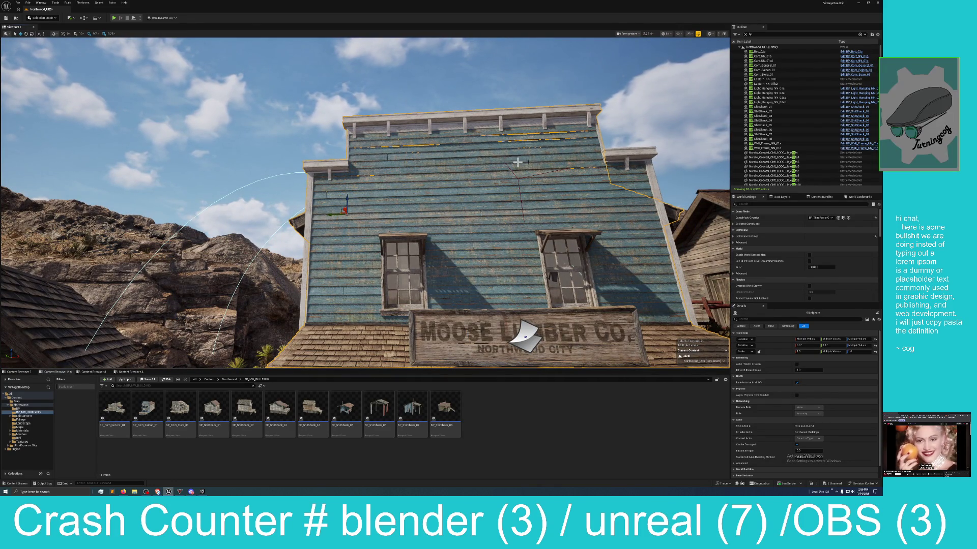
pyautogui.keyDown('ctrl'); pyautogui.click(611, 170); pyautogui.keyUp('ctrl')
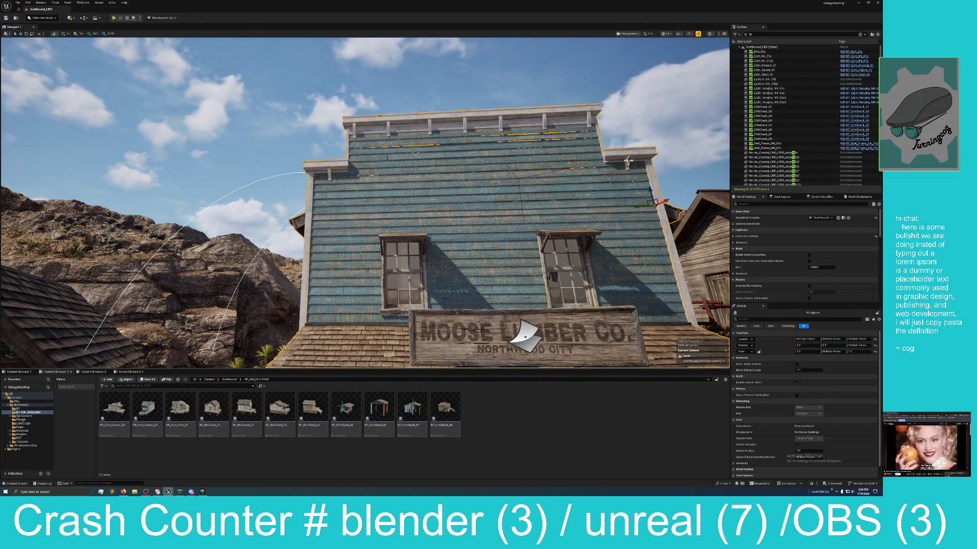
pyautogui.keyDown('ctrl'); pyautogui.click(578, 235); pyautogui.keyUp('ctrl')
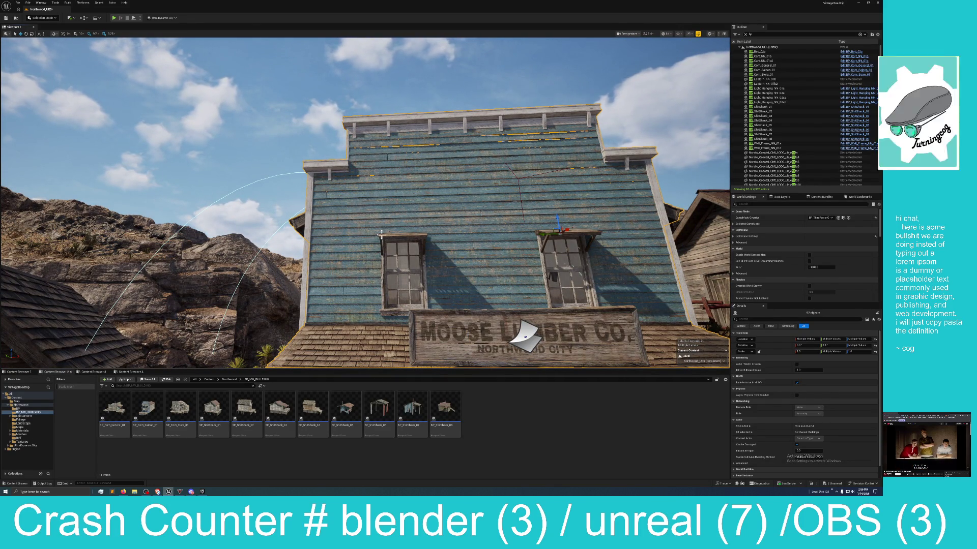
pyautogui.keyDown('ctrl'); pyautogui.click(422, 256); pyautogui.keyUp('ctrl')
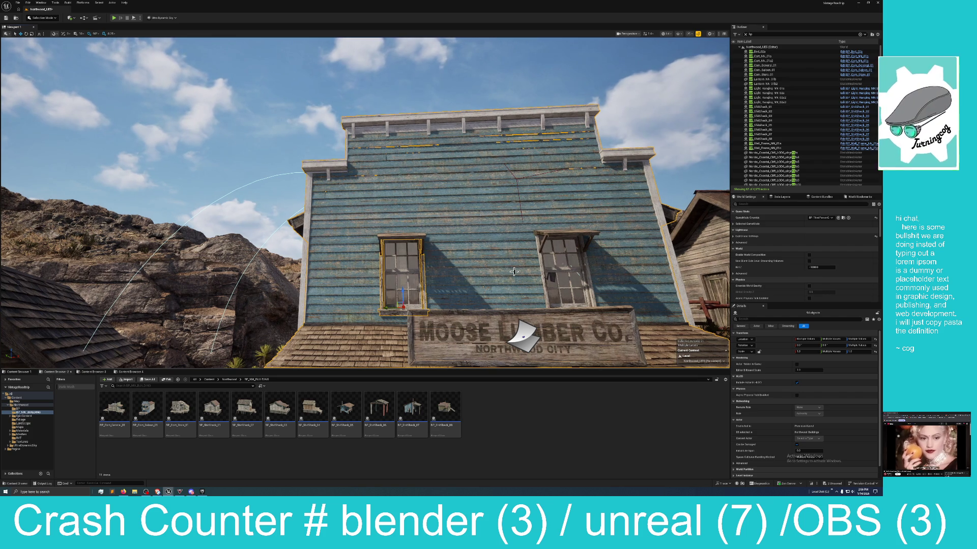
pyautogui.keyDown('ctrl'); pyautogui.click(547, 258); pyautogui.keyUp('ctrl')
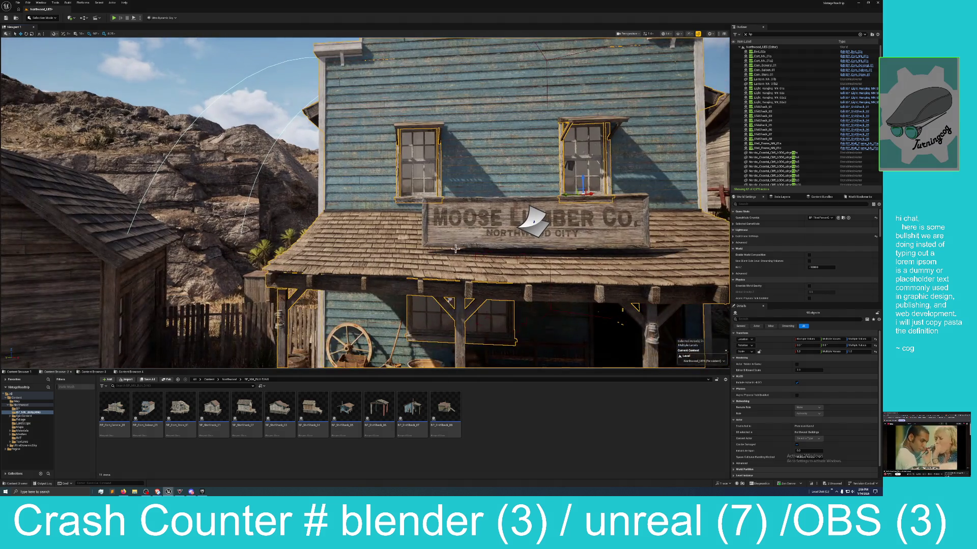
pyautogui.keyDown('ctrl'); pyautogui.click(462, 241); pyautogui.keyUp('ctrl')
pyautogui.keyDown('ctrl'); pyautogui.click(538, 230); pyautogui.keyUp('ctrl')
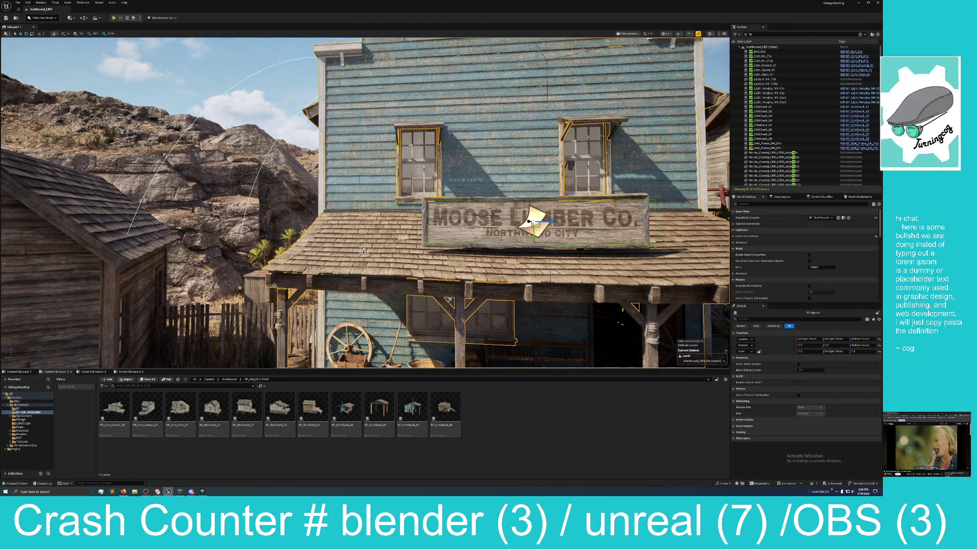
pyautogui.press('Left')
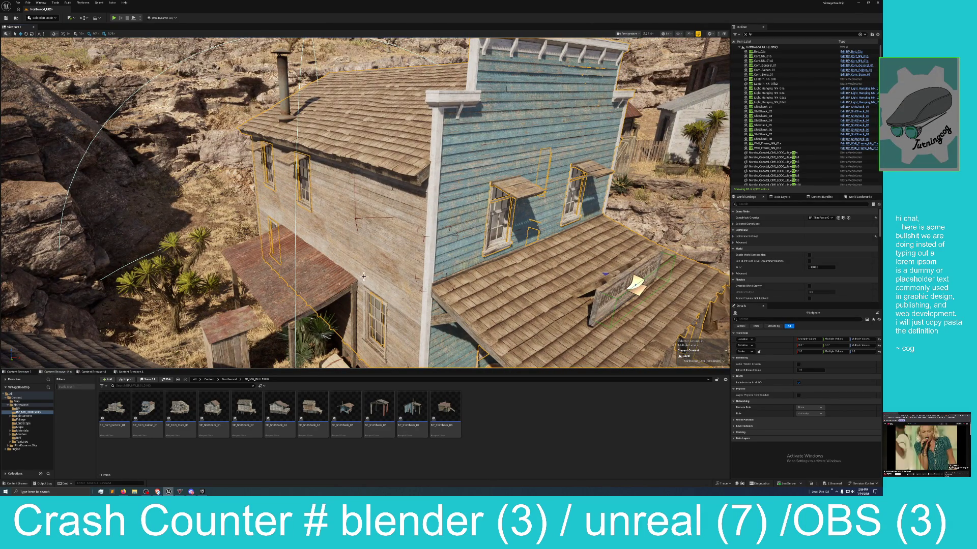
# - Add the red-roofed shed, upper-left window frame and stovepipe to the selection, removing the cliff rock
pyautogui.keyDown('ctrl'); pyautogui.click(321, 259); pyautogui.keyUp('ctrl')
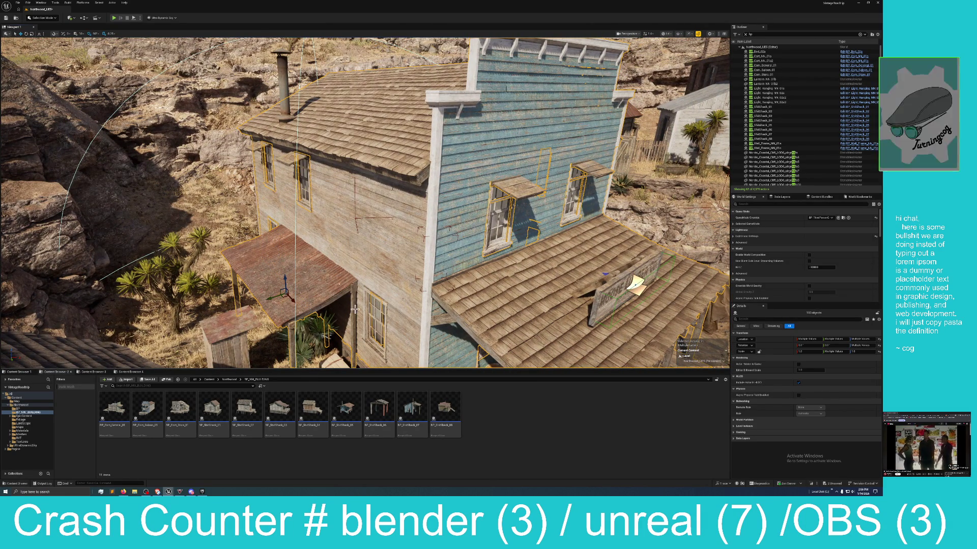
pyautogui.keyDown('ctrl'); pyautogui.click(304, 174); pyautogui.keyUp('ctrl')
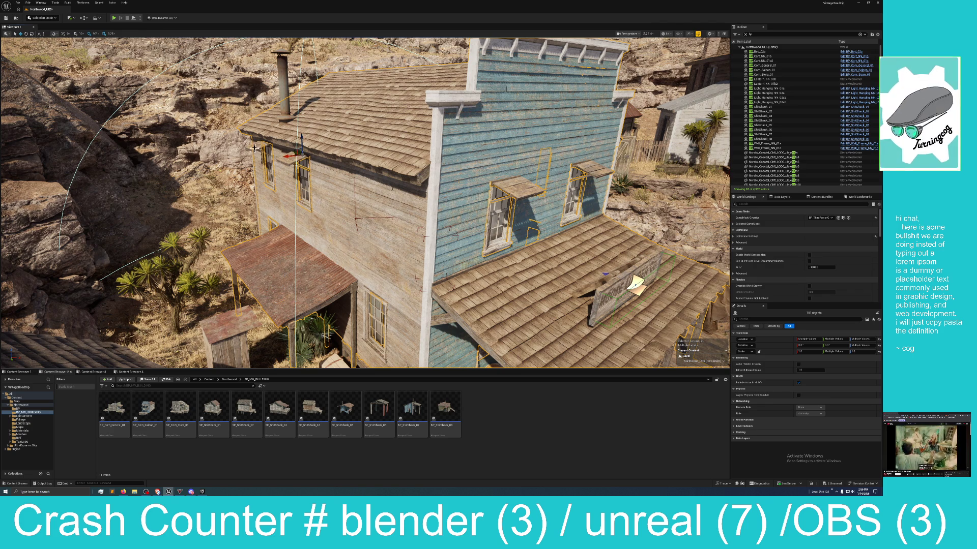
pyautogui.keyDown('ctrl'); pyautogui.click(274, 97); pyautogui.keyUp('ctrl')
pyautogui.keyDown('ctrl'); pyautogui.click(279, 99); pyautogui.keyUp('ctrl')
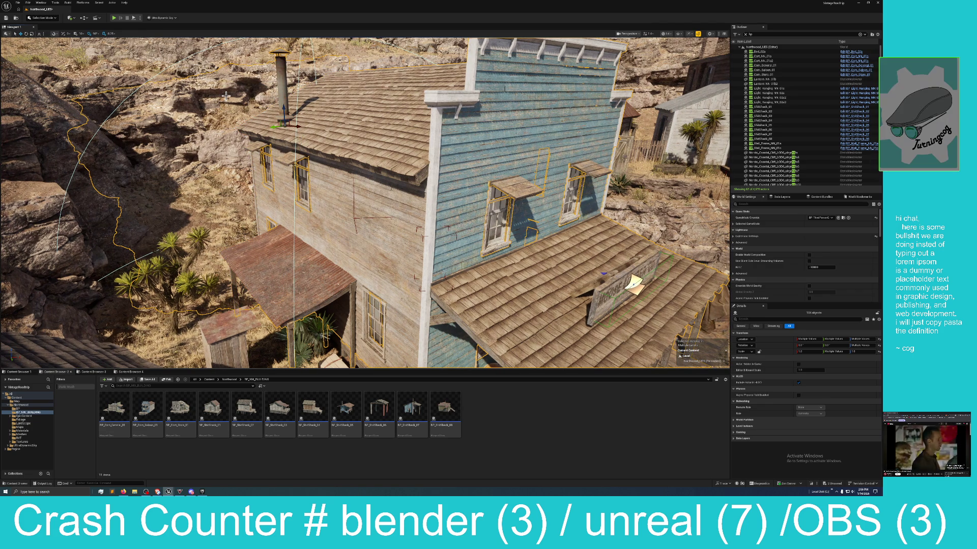
pyautogui.keyDown('ctrl'); pyautogui.click(226, 95); pyautogui.keyUp('ctrl')
pyautogui.moveTo(364, 204)
pyautogui.mouseDown()
pyautogui.moveTo(407, 197)
pyautogui.moveTo(394, 227)
pyautogui.mouseUp()
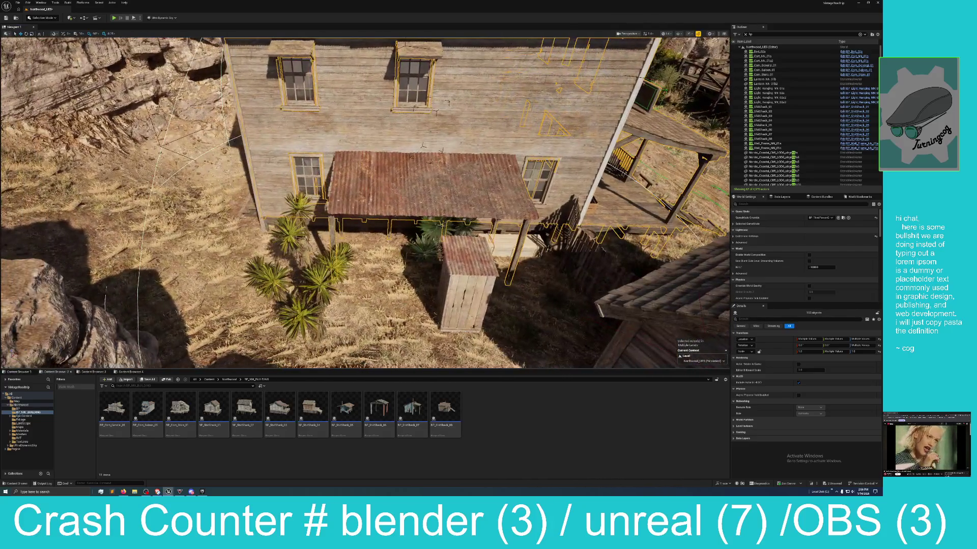
# - Add another building piece and the porch stairs, then fly along the lower walls and side alley
pyautogui.keyDown('ctrl'); pyautogui.click(241, 127); pyautogui.keyUp('ctrl')
pyautogui.moveTo(257, 180); pyautogui.dragTo(282, 189)
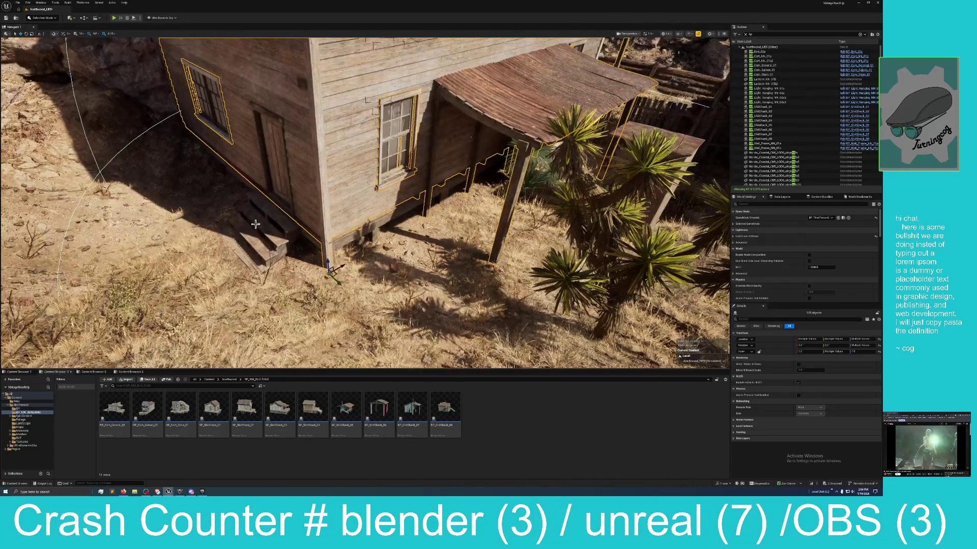
pyautogui.keyDown('ctrl'); pyautogui.click(274, 202); pyautogui.keyUp('ctrl')
pyautogui.moveTo(282, 190); pyautogui.dragTo(290, 193)
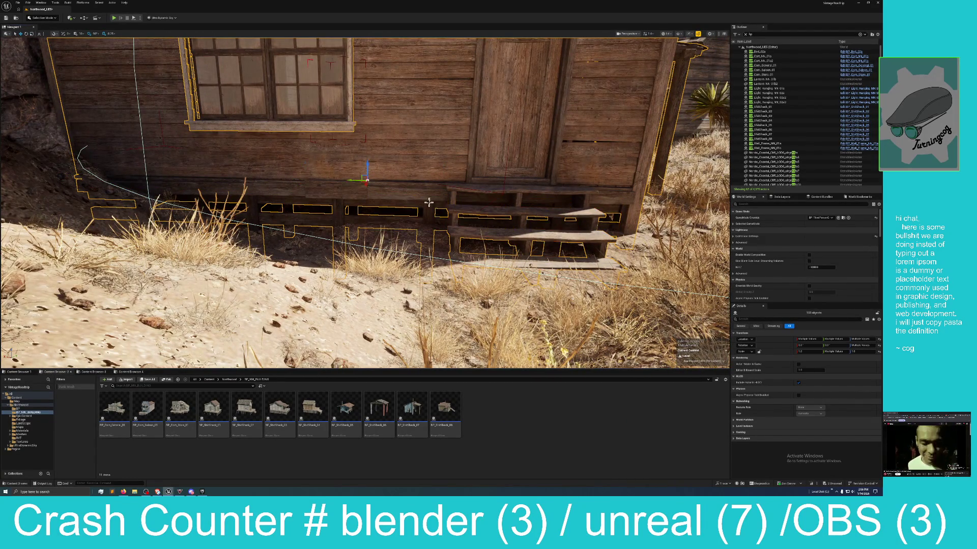
pyautogui.moveTo(459, 189); pyautogui.dragTo(448, 192)
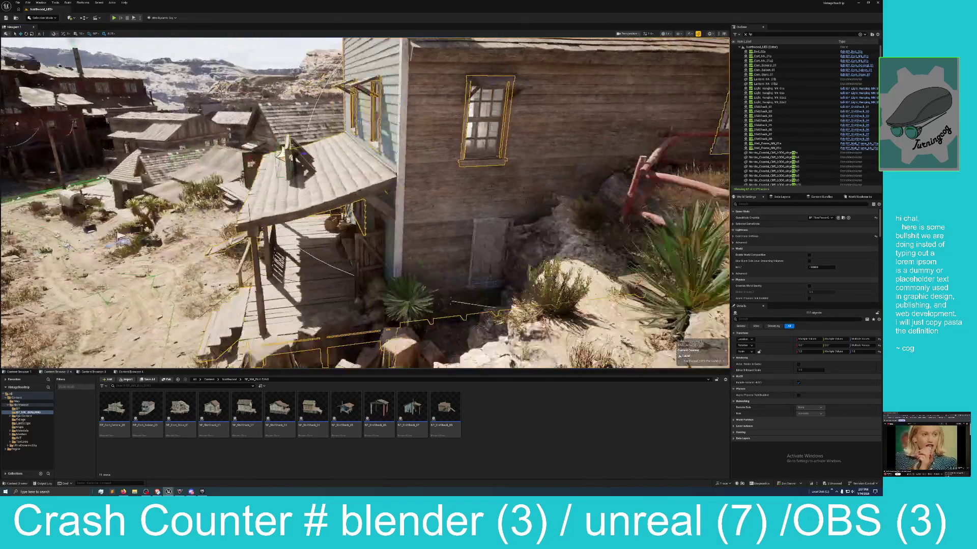
pyautogui.moveTo(120, 239); pyautogui.dragTo(145, 237)
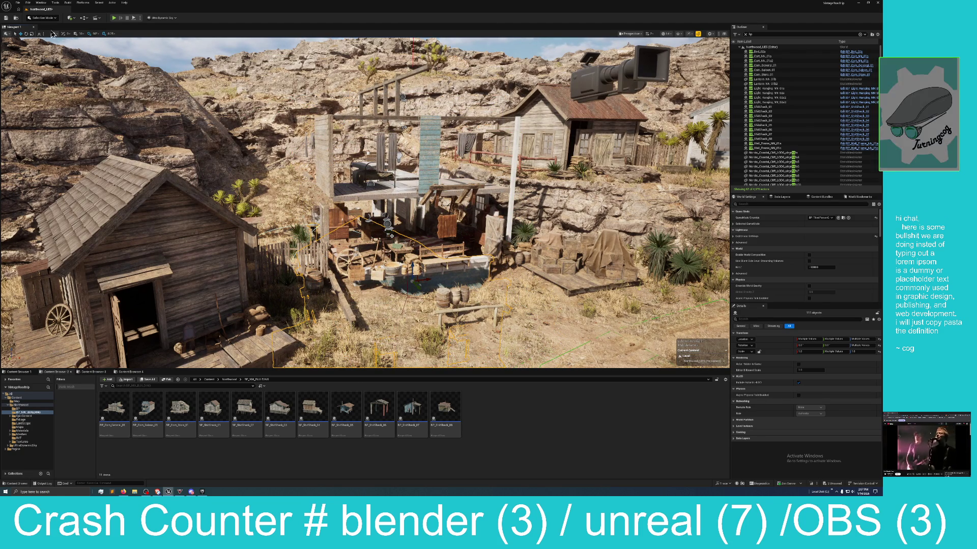
# - Undo the accidental move of the Moose Lumber building, frame it, and select the dynamic sky
pyautogui.click(28, 2)
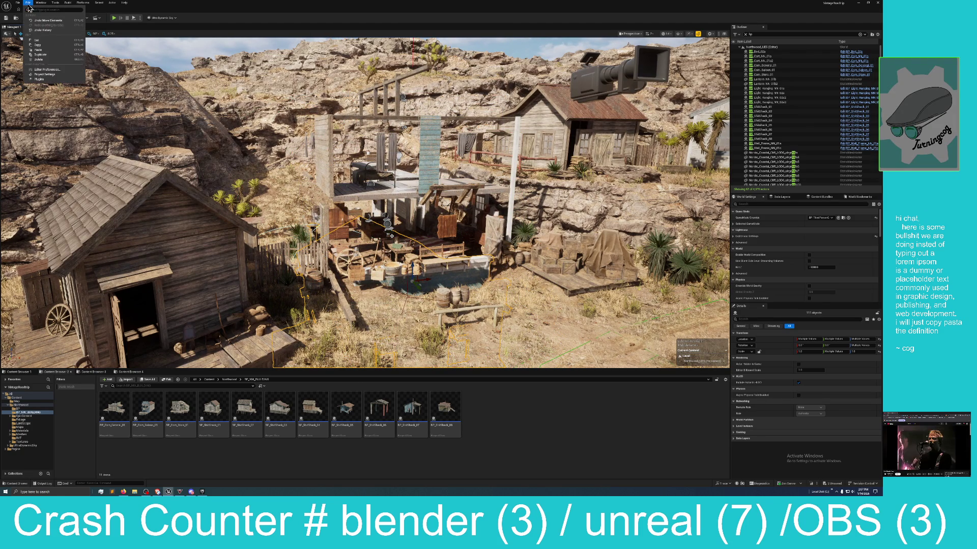
pyautogui.click(46, 20)
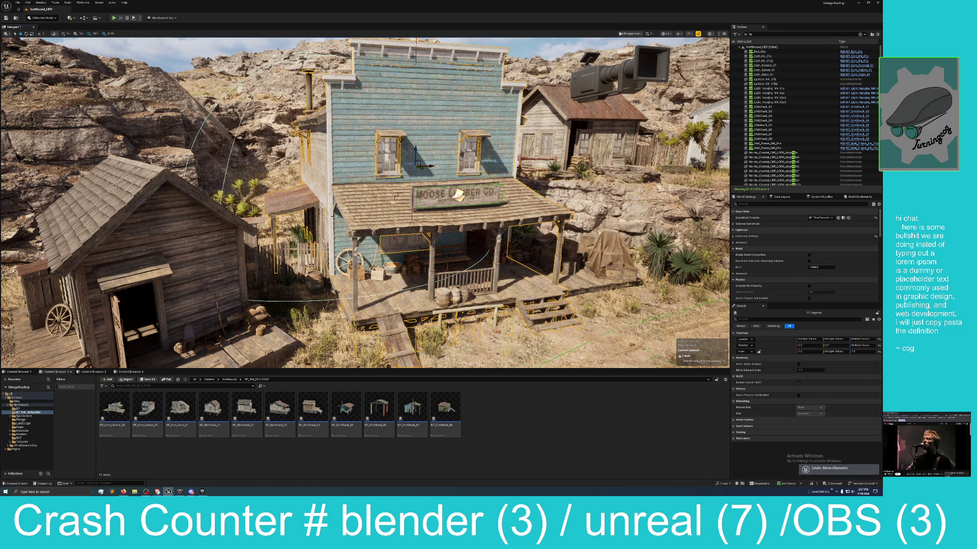
pyautogui.press('f')
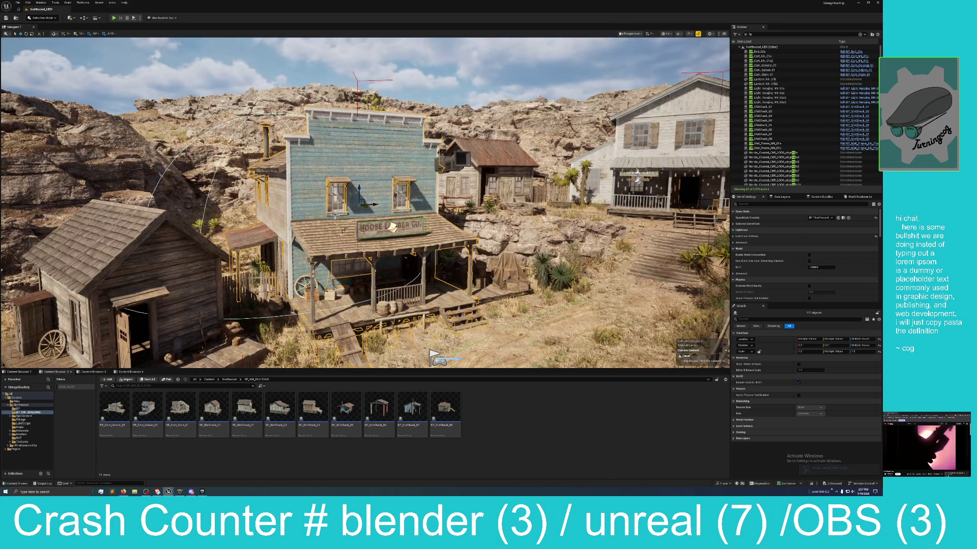
pyautogui.click(252, 84)
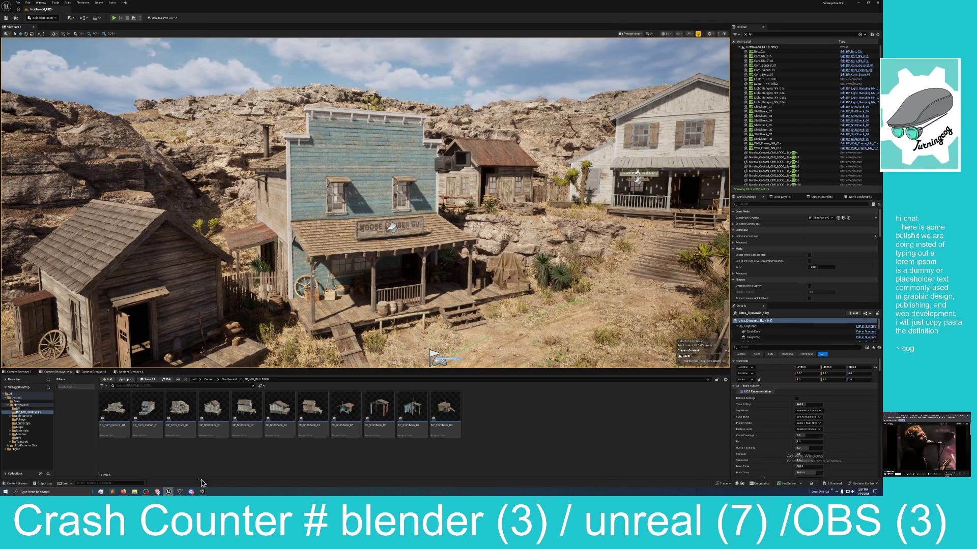
# - Switch from the VintageRoadtrip editor window to the Map_BarnEnvironment editor window
pyautogui.moveTo(169, 493)
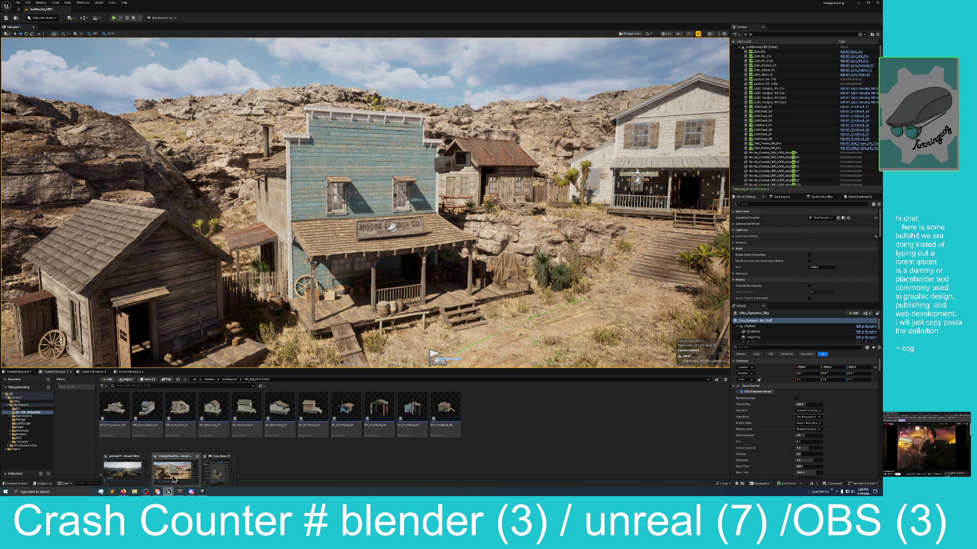
pyautogui.click(172, 475)
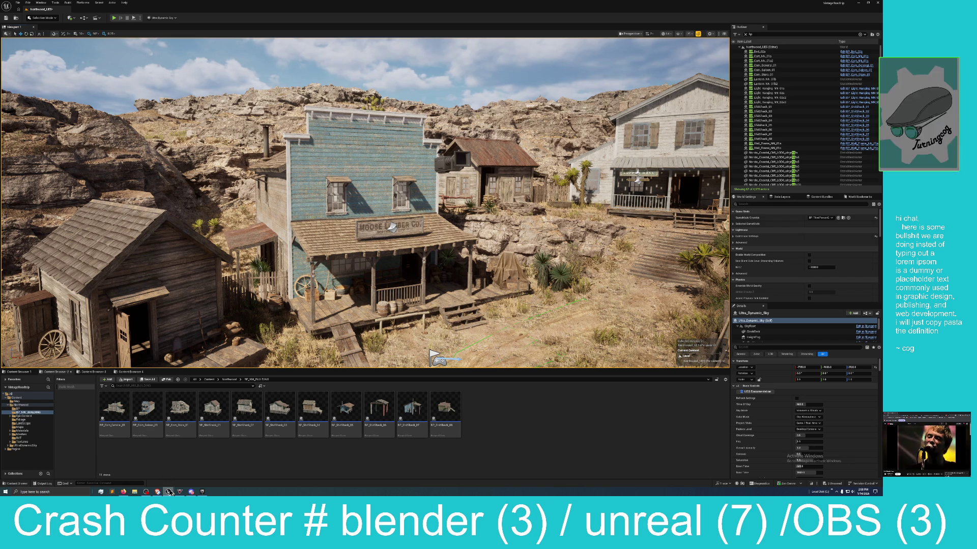
pyautogui.moveTo(170, 492)
pyautogui.click(131, 476)
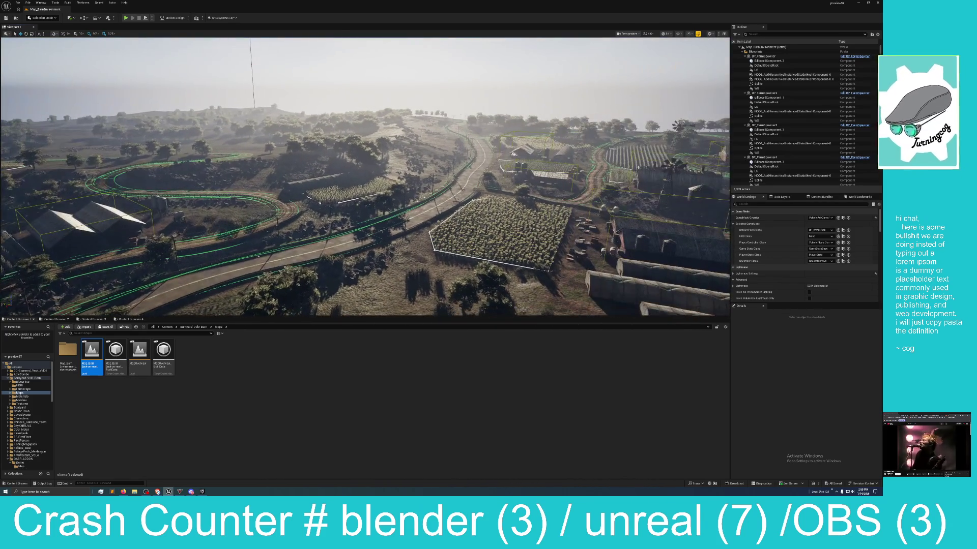
# - Open the first level in the Content > Maps folder
pyautogui.click(168, 327)
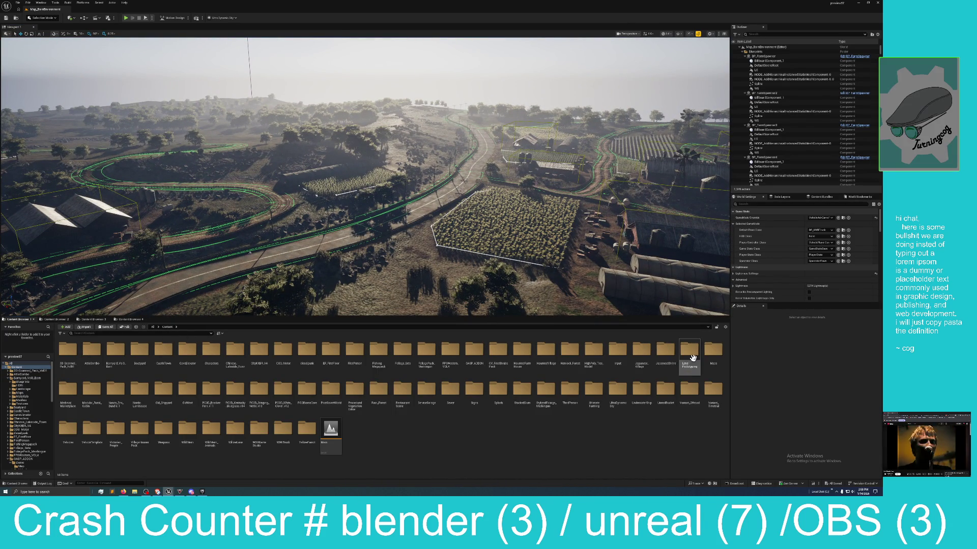
pyautogui.doubleClick(709, 351)
pyautogui.click(67, 351)
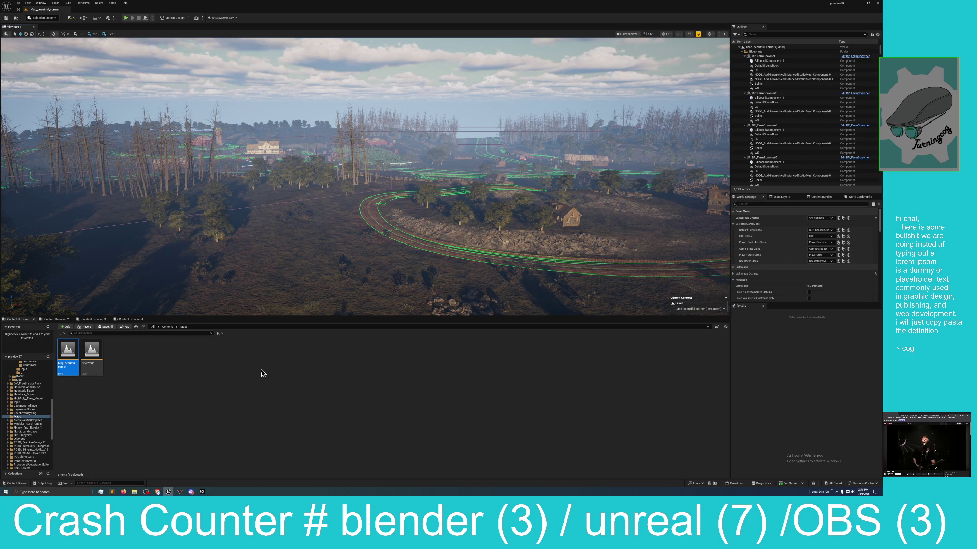
# - Fly toward the road through the dead forest and start Play In Editor with Alt+P
pyautogui.moveTo(270, 295)
pyautogui.mouseDown()
pyautogui.moveTo(257, 301)
pyautogui.moveTo(235, 280)
pyautogui.mouseUp()
pyautogui.moveTo(173, 118); pyautogui.dragTo(173, 118)
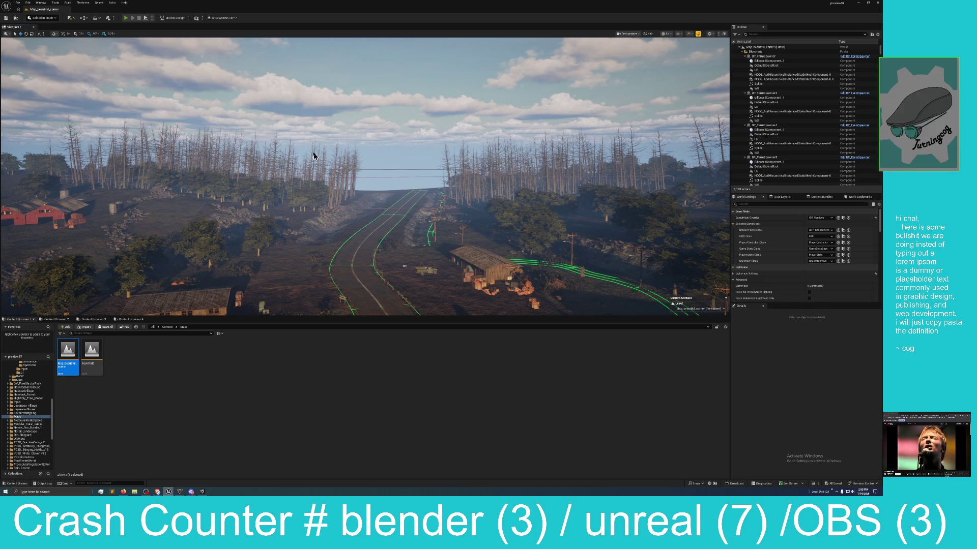
pyautogui.hotkey('alt', 'p')
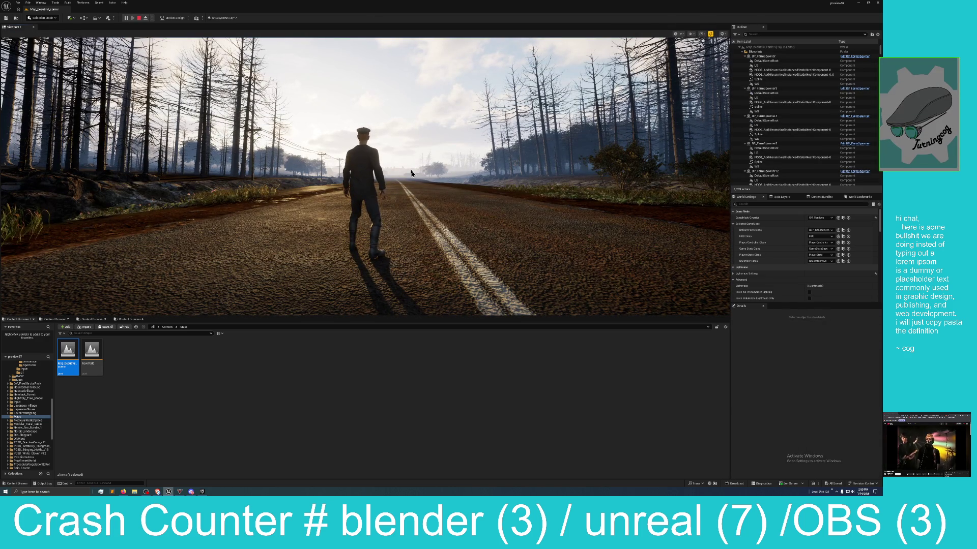
# - Walk the character down the forest road with WASD, then stop the play session with Esc
pyautogui.click(397, 183)
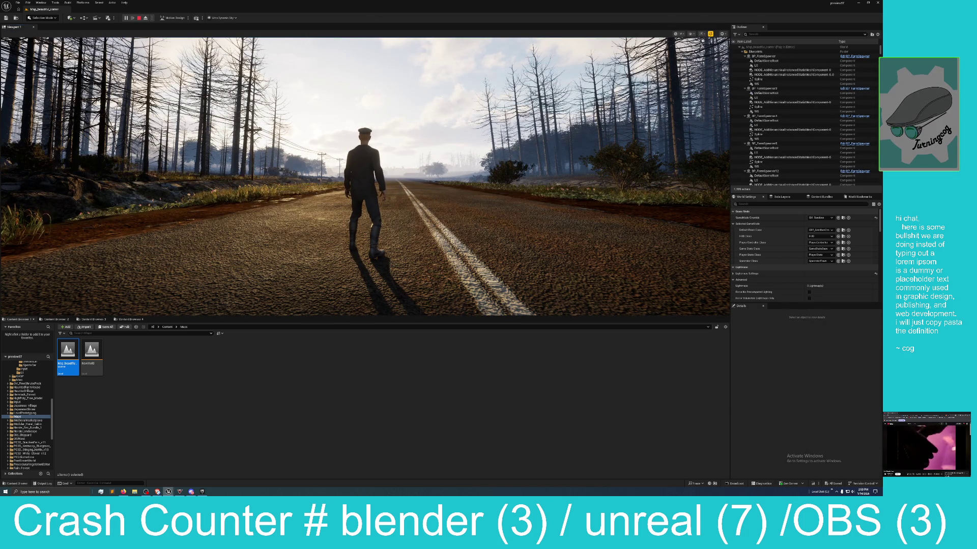
pyautogui.press('w')
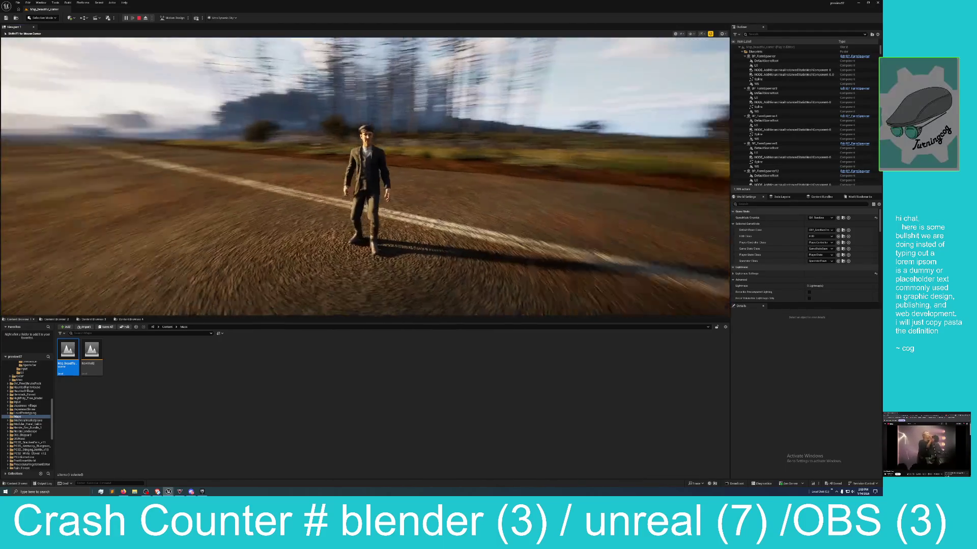
pyautogui.press('w')
pyautogui.press('w')
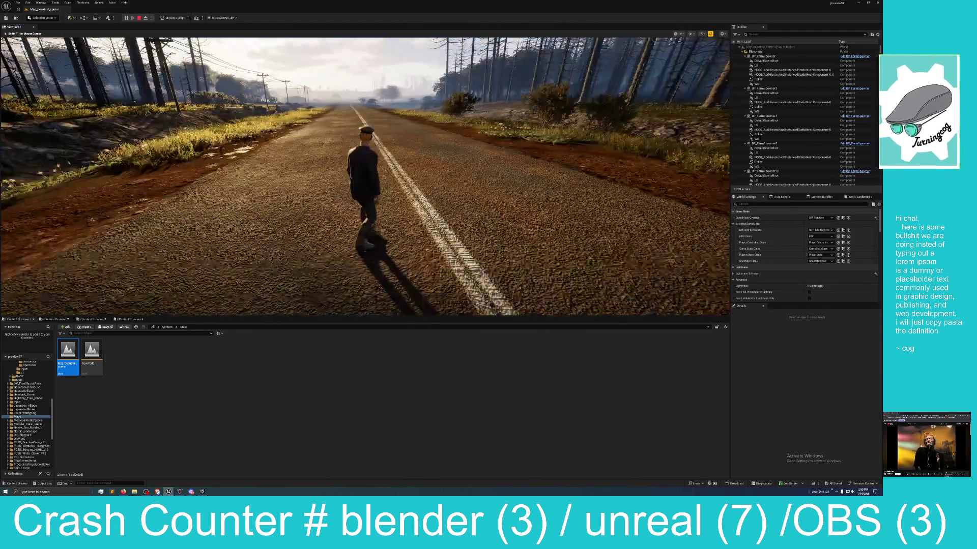
pyautogui.press('w')
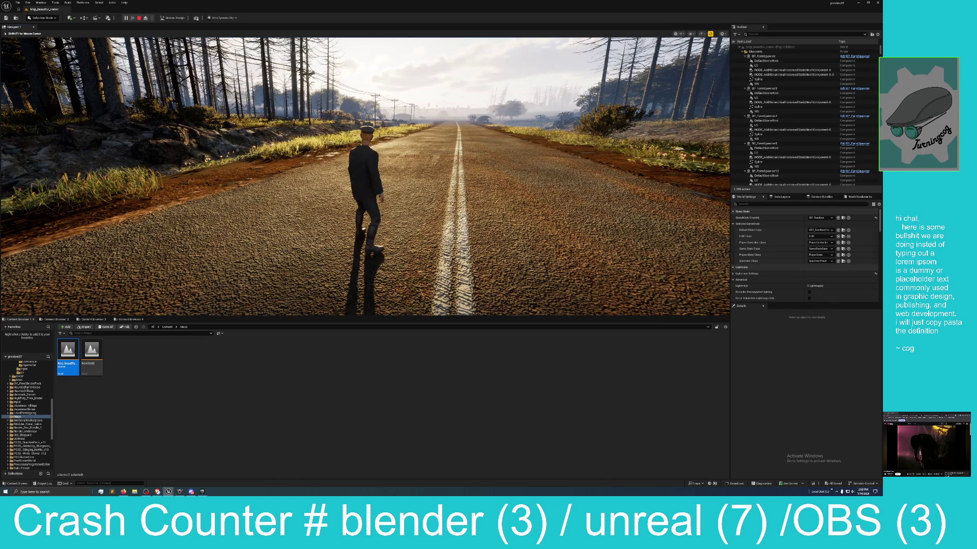
pyautogui.press('w')
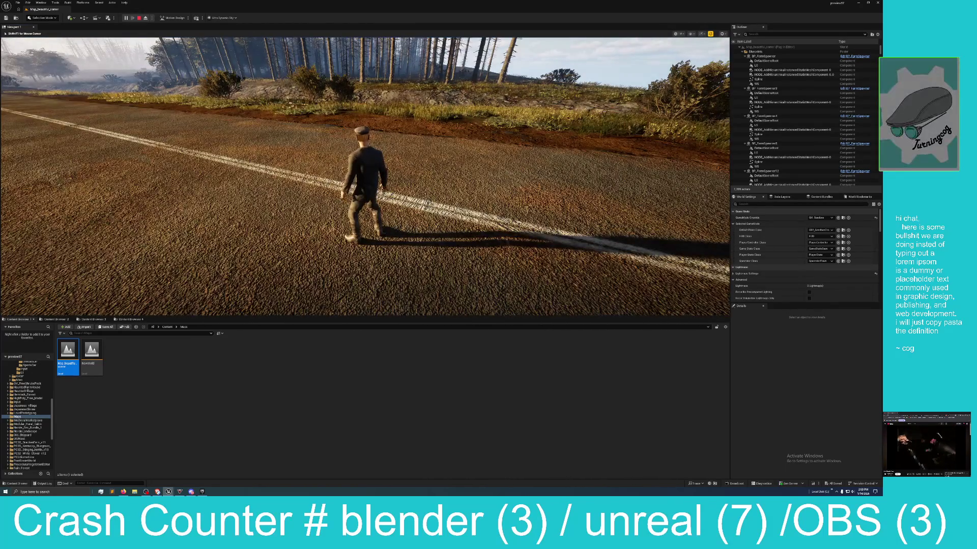
pyautogui.press('Escape')
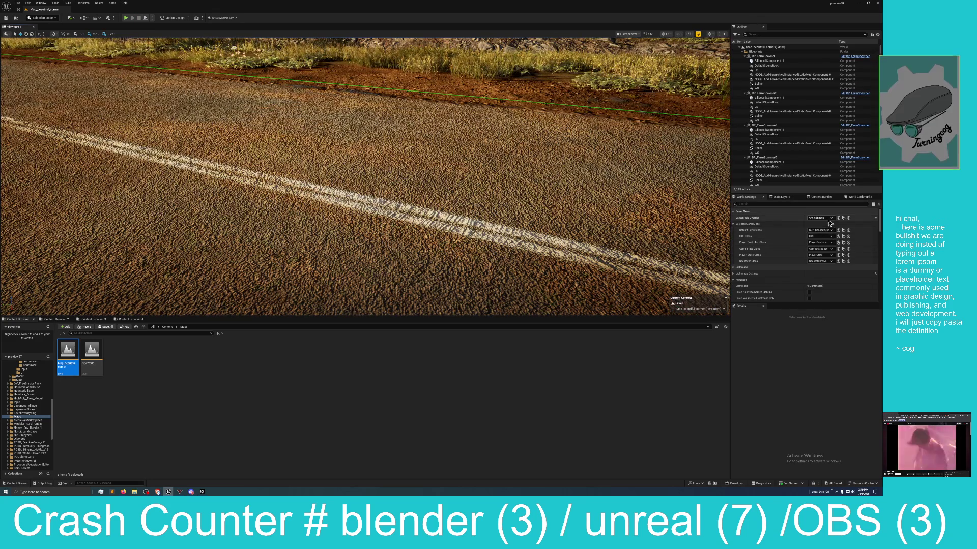
# - Override the game mode to VehicleAdvGameMode and start Play In Editor
pyautogui.click(830, 219)
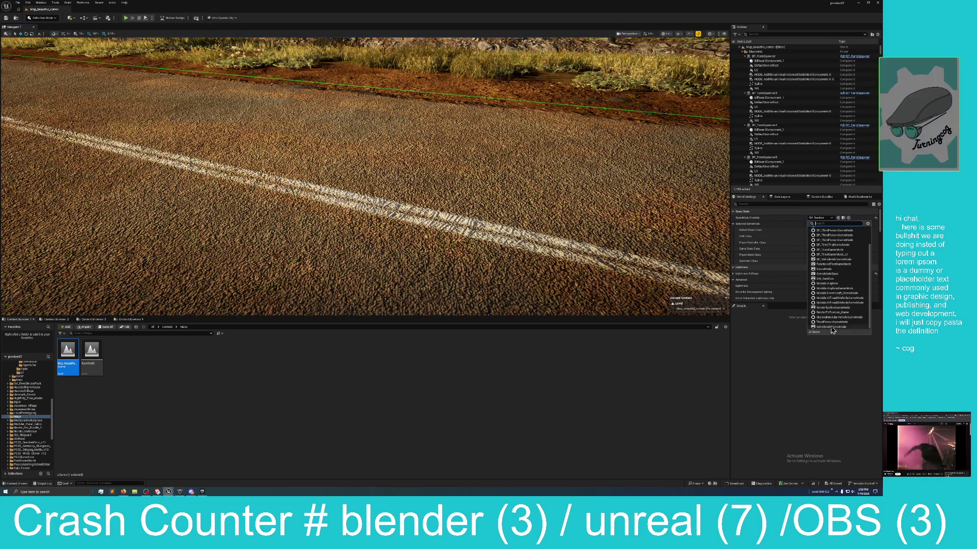
pyautogui.click(832, 327)
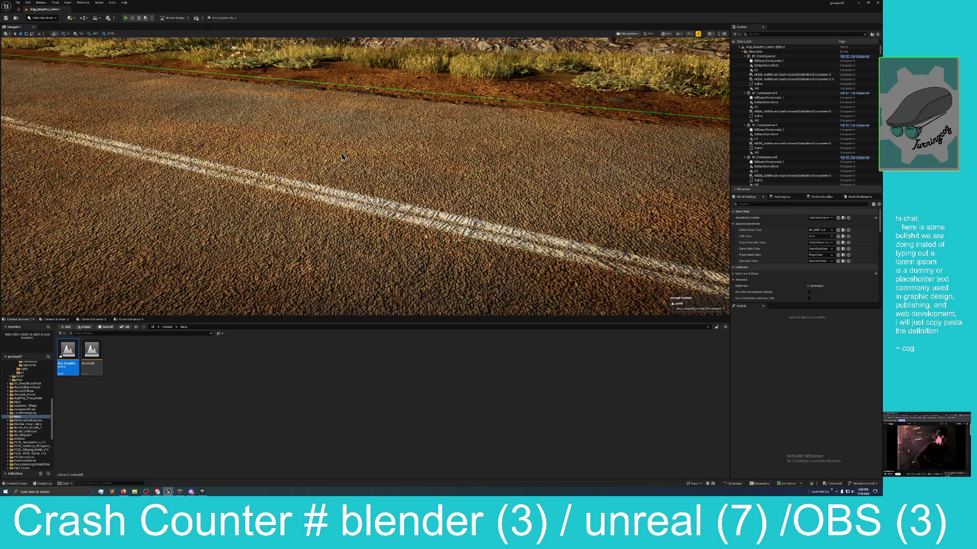
pyautogui.hotkey('alt', 'p')
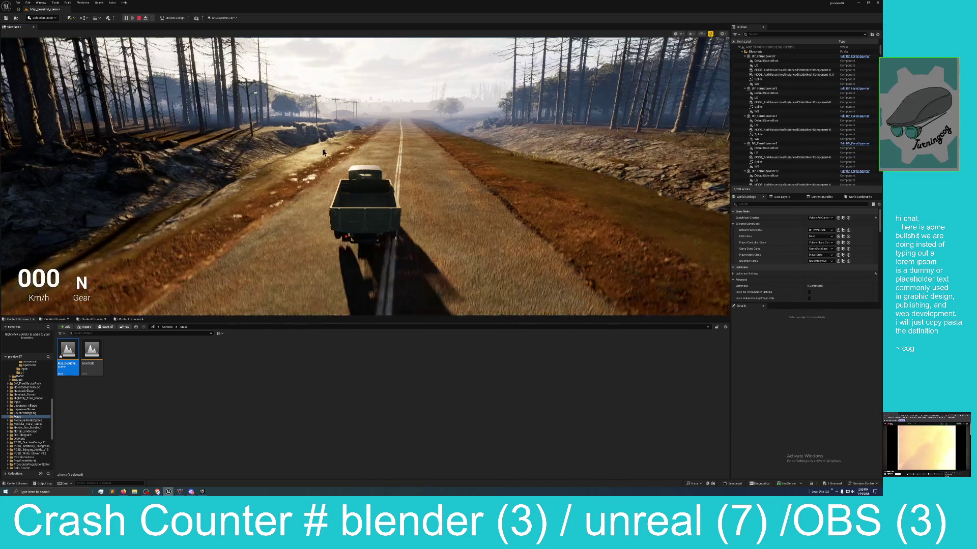
# - Drive the truck fullscreen down the road through first and second gear, reversing and going forward again
pyautogui.click(356, 175)
pyautogui.press('w')
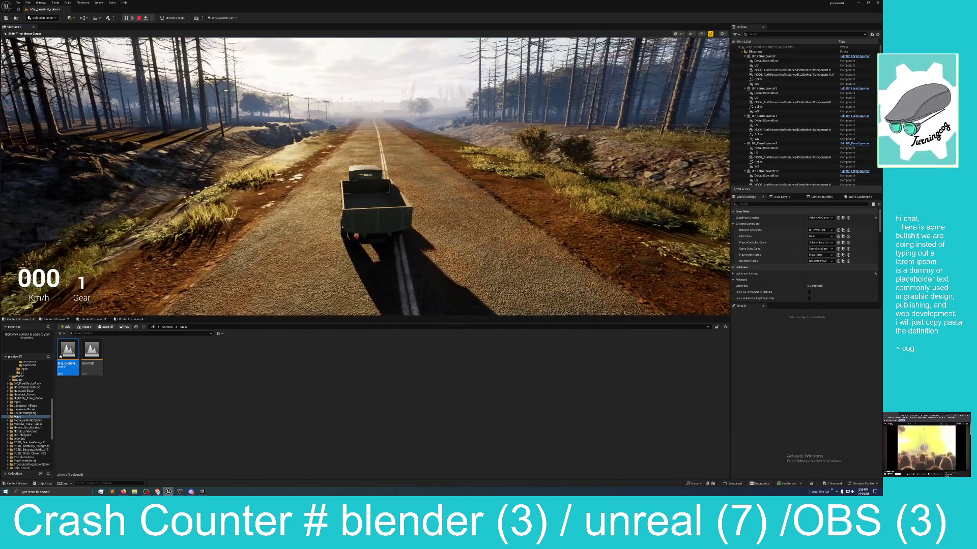
pyautogui.press('F11')
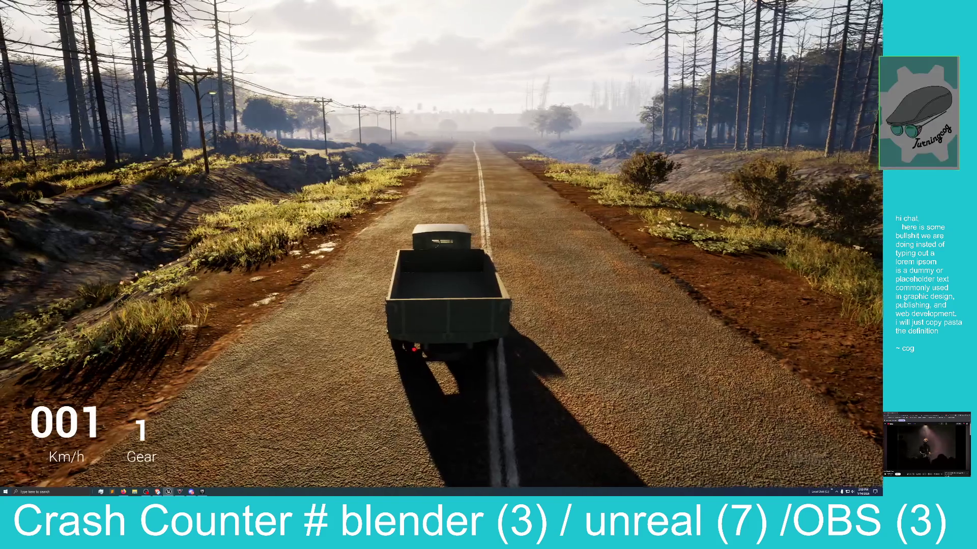
pyautogui.press('w')
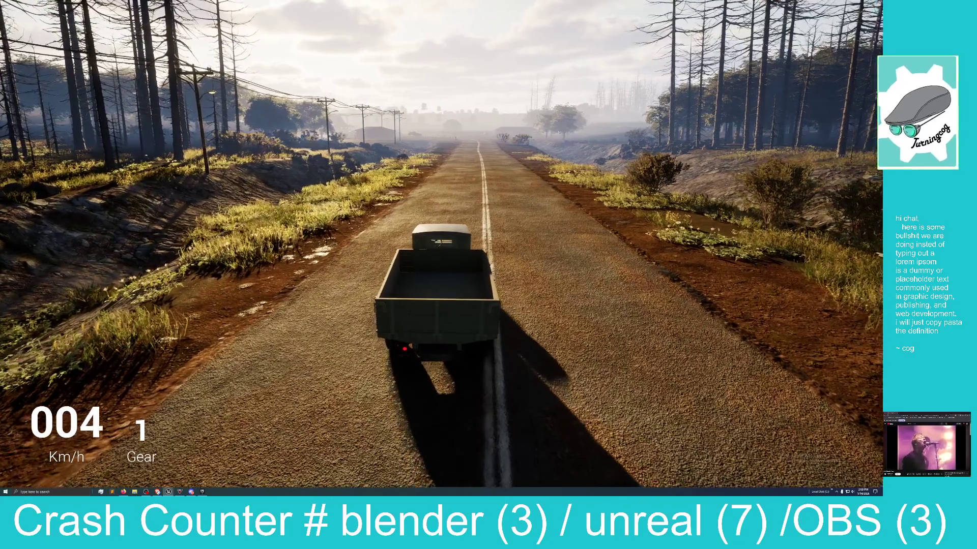
pyautogui.press('w')
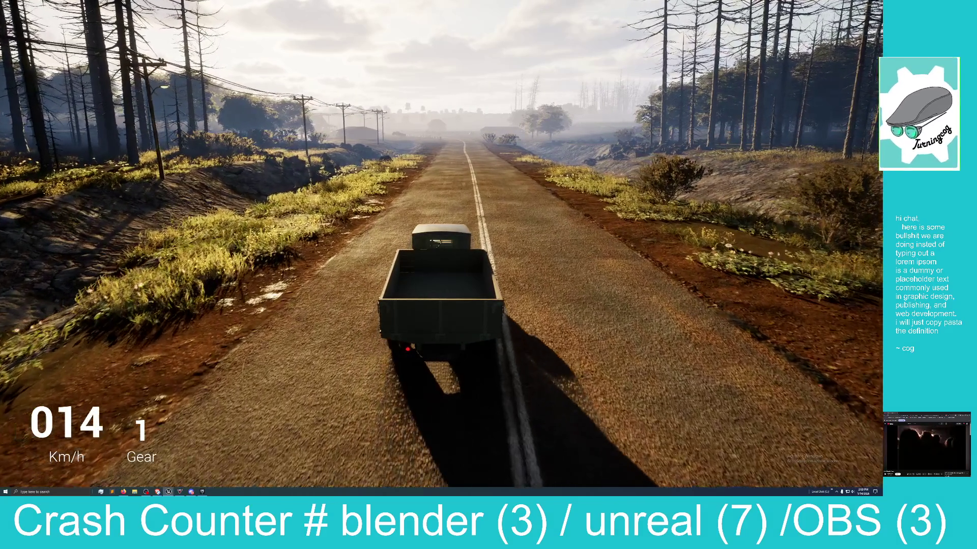
pyautogui.press('w')
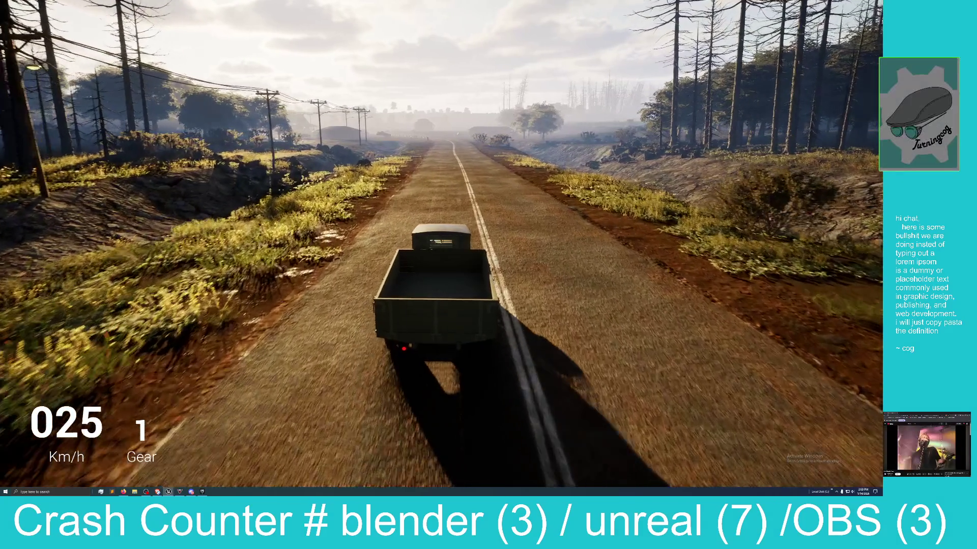
pyautogui.press('w')
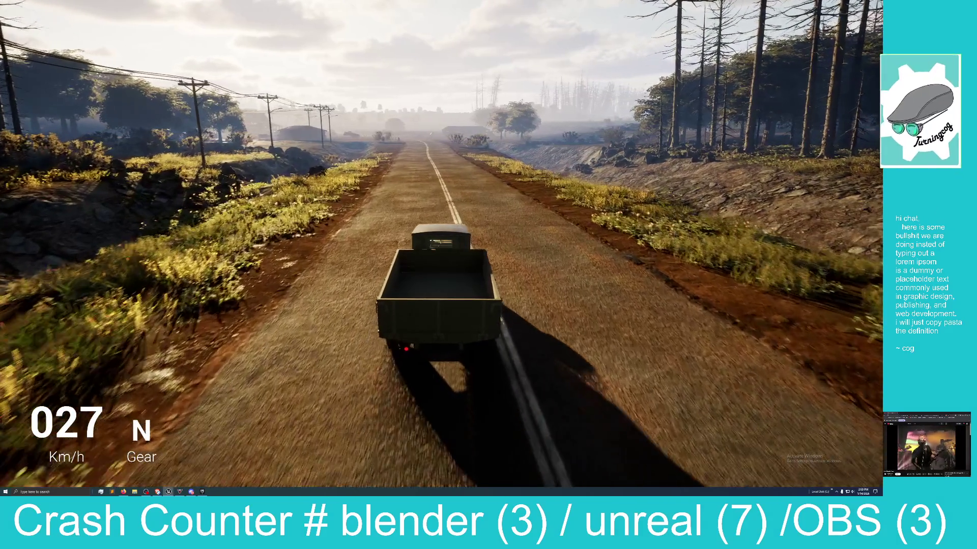
pyautogui.press('w')
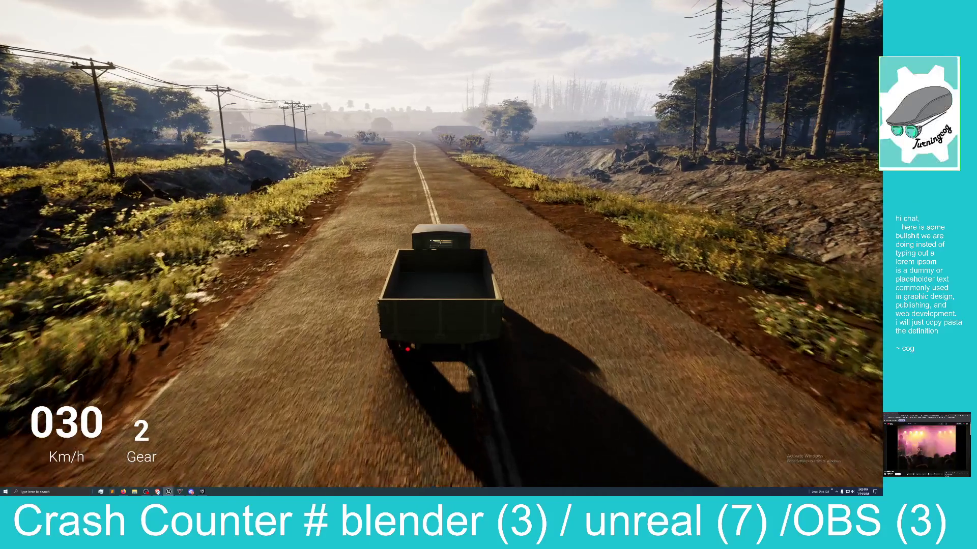
pyautogui.press('w')
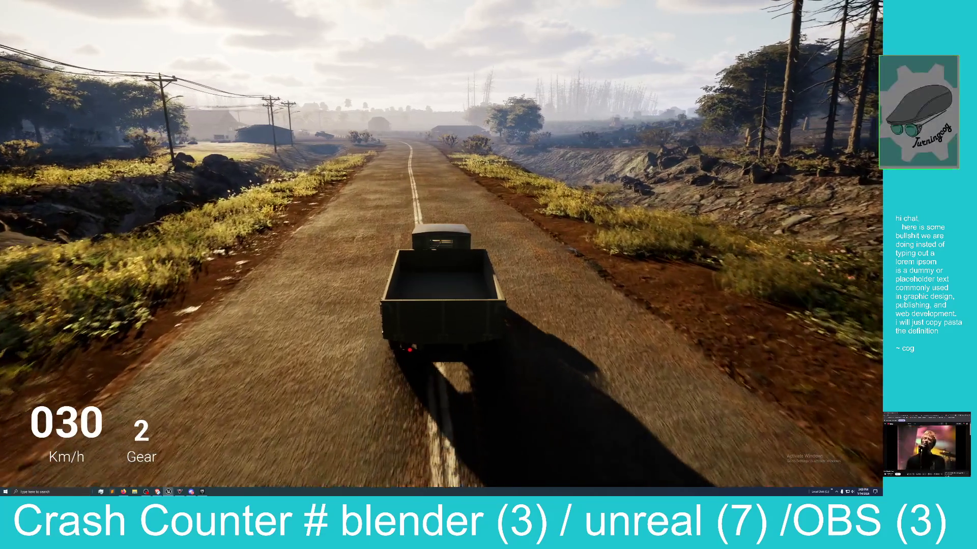
pyautogui.press('w')
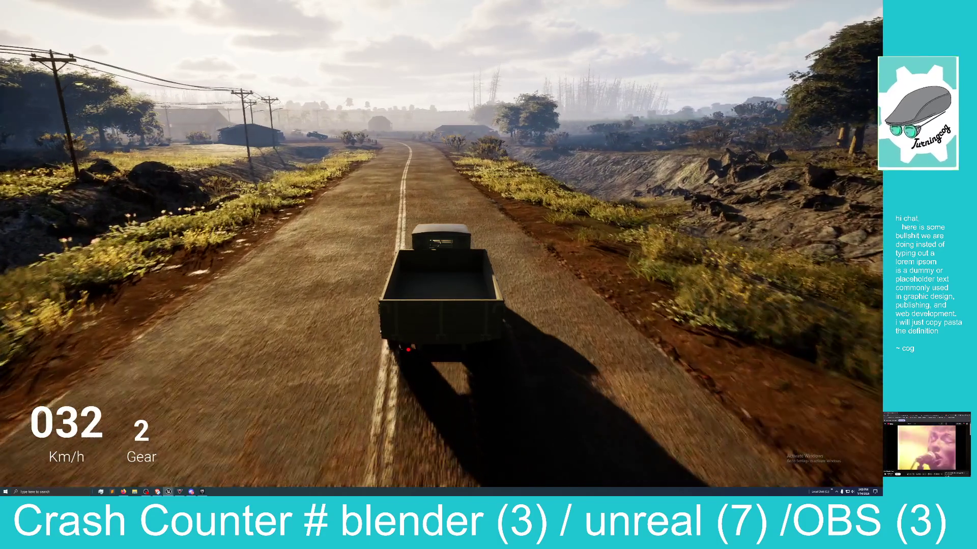
pyautogui.press('w')
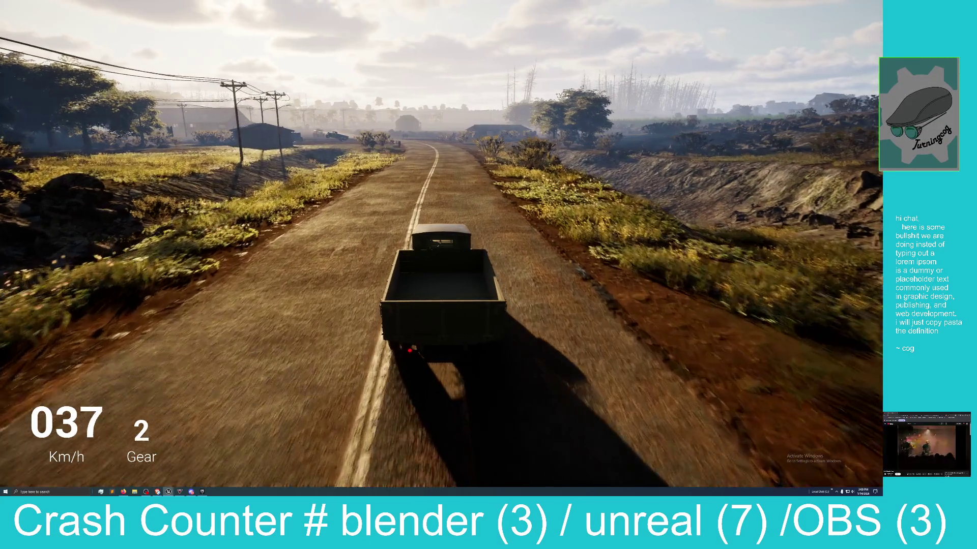
pyautogui.press('w')
pyautogui.press('w')
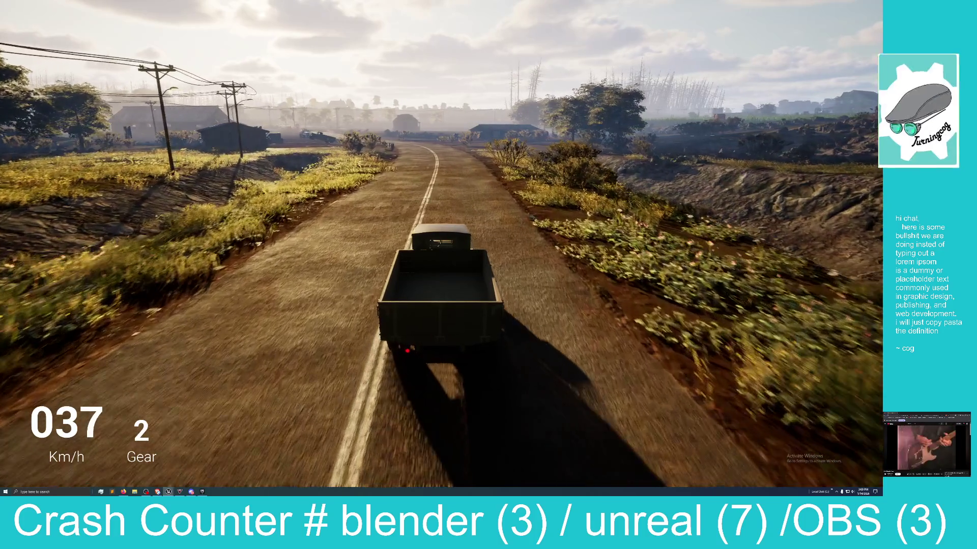
pyautogui.press('w')
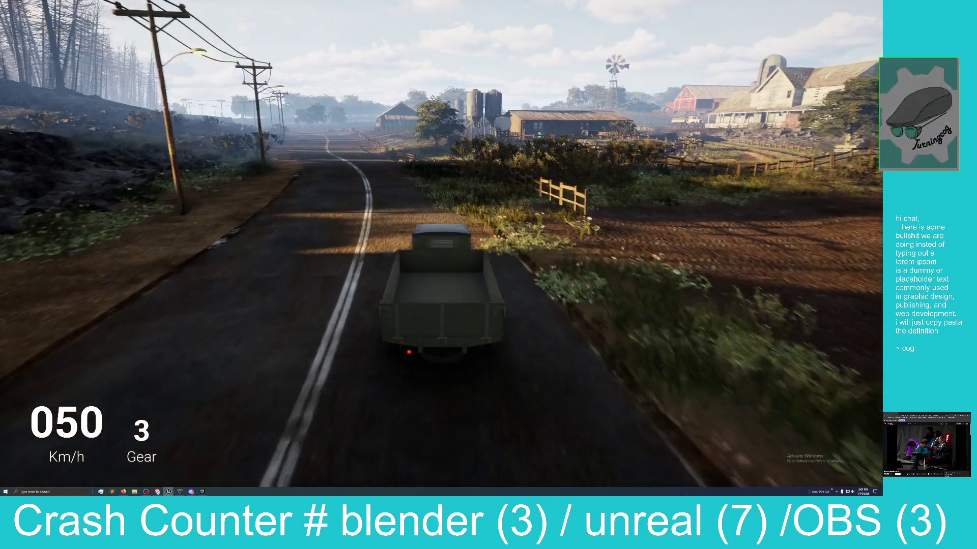
pyautogui.press('s')
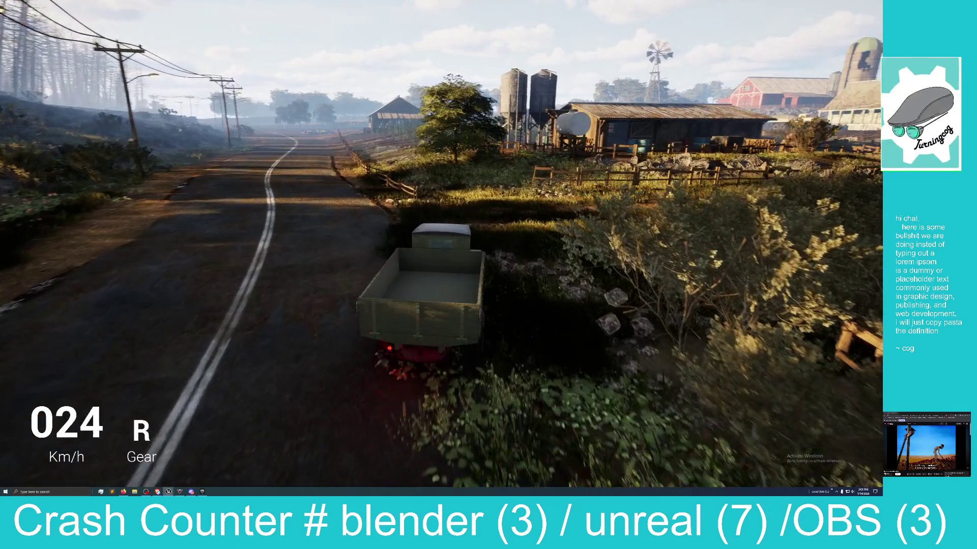
pyautogui.press('w')
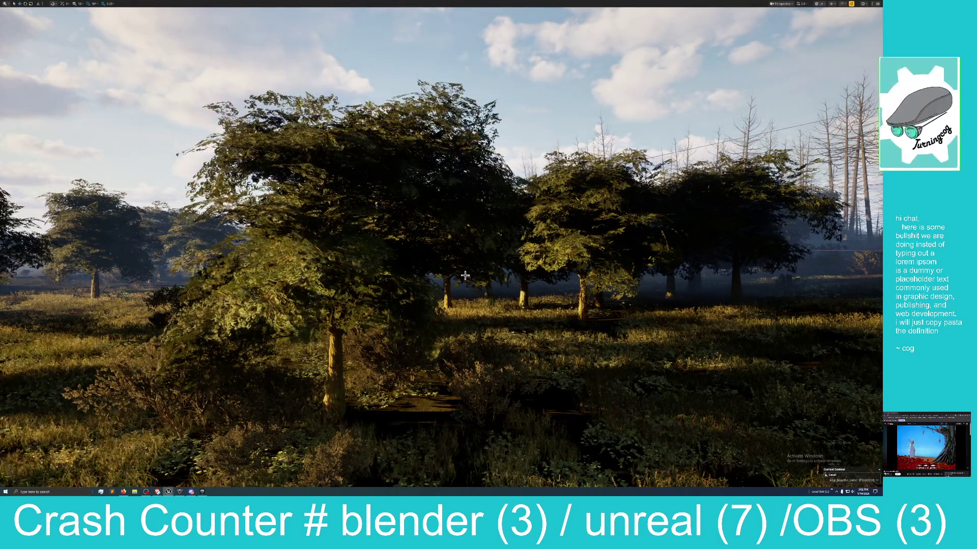
# - Fly the camera forward through the central tree's foliage and turn across the landscape toward the houses
pyautogui.press('w')
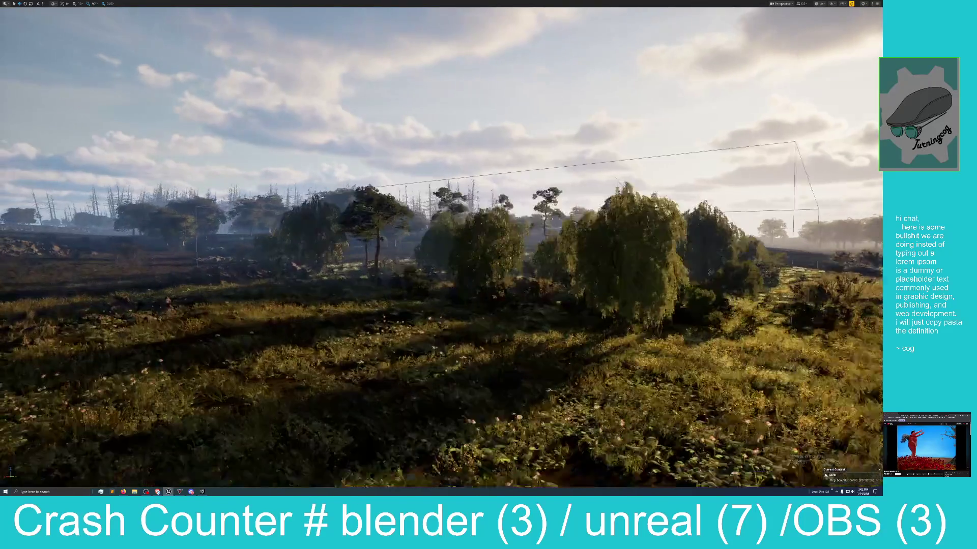
pyautogui.press('w')
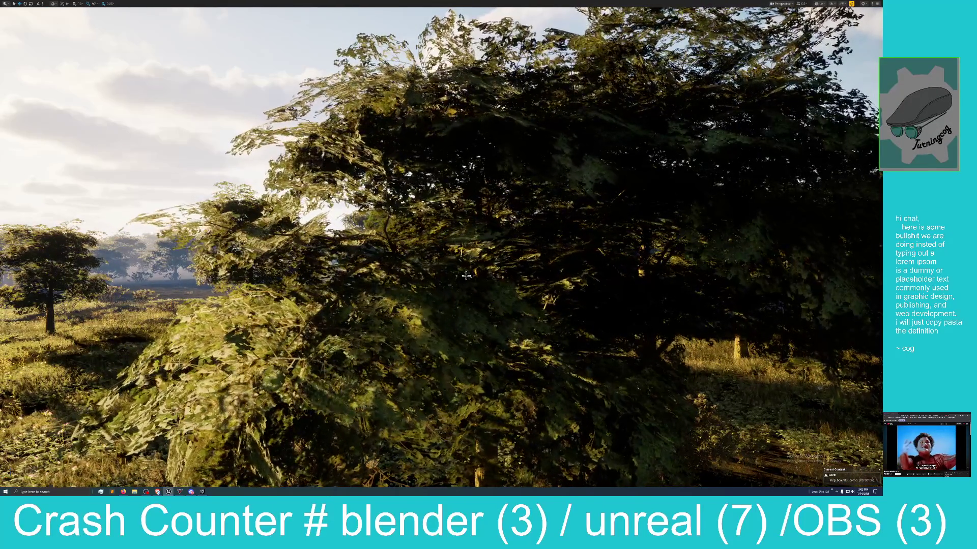
pyautogui.press('w')
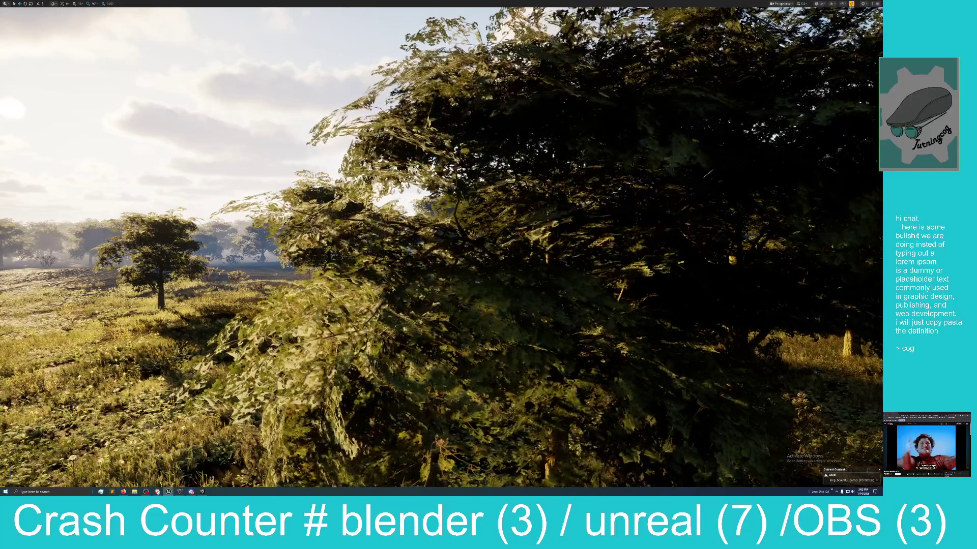
pyautogui.press('w')
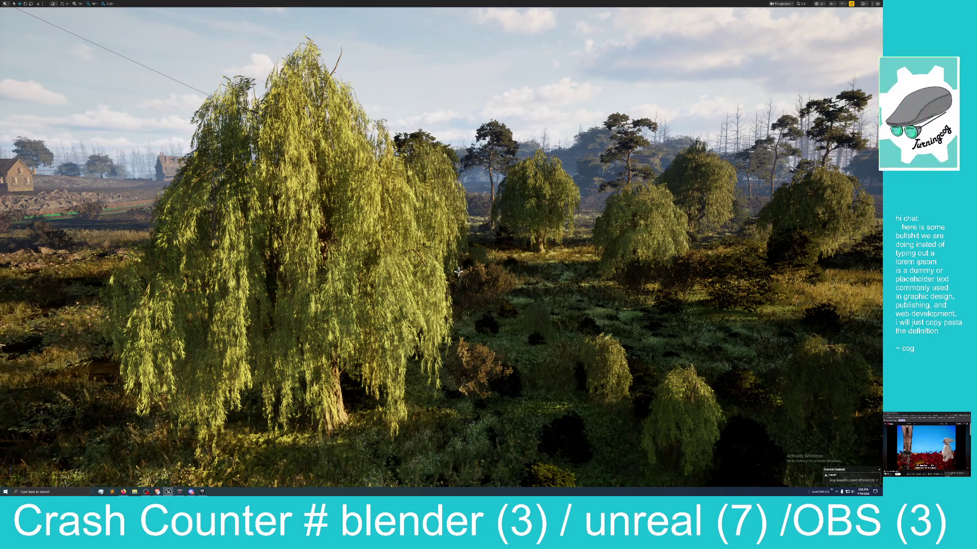
pyautogui.moveTo(465, 257)
pyautogui.mouseDown()
pyautogui.moveTo(489, 258)
pyautogui.moveTo(458, 258)
pyautogui.mouseUp()
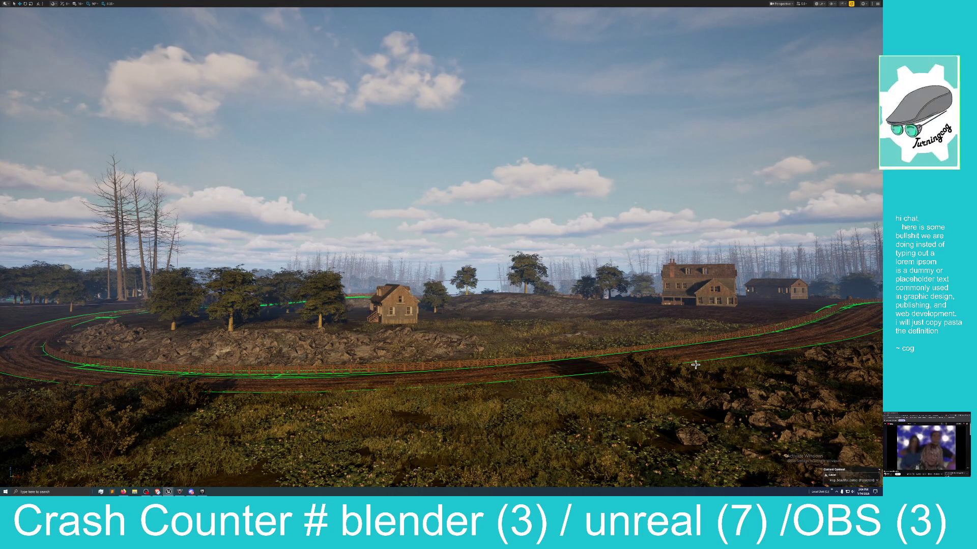
# - Orbit above the houses and road to centre the farm, then exit fullscreen with F11
pyautogui.moveTo(638, 372)
pyautogui.mouseDown()
pyautogui.moveTo(723, 374)
pyautogui.moveTo(637, 372)
pyautogui.mouseUp()
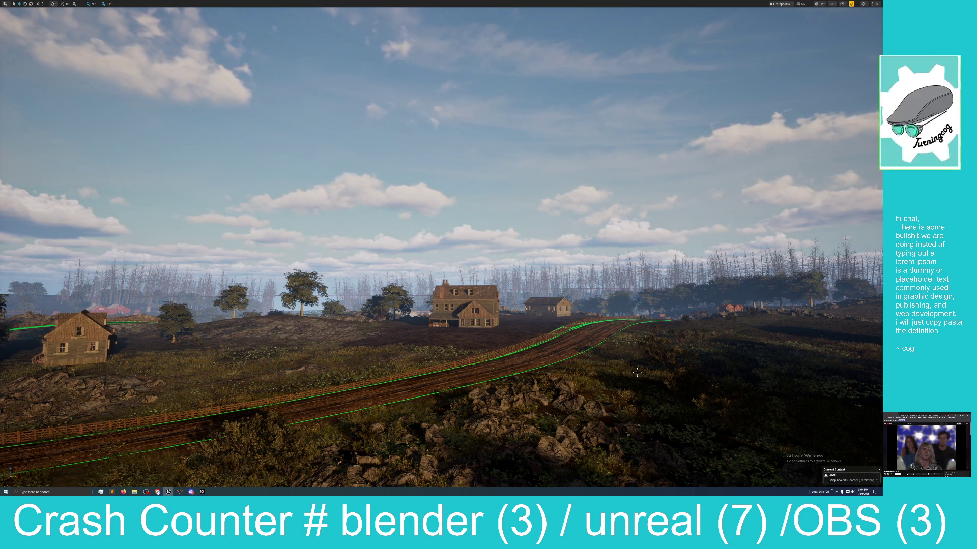
pyautogui.moveTo(627, 365)
pyautogui.mouseDown()
pyautogui.moveTo(627, 316)
pyautogui.moveTo(627, 376)
pyautogui.moveTo(641, 377)
pyautogui.moveTo(615, 377)
pyautogui.moveTo(605, 391)
pyautogui.moveTo(615, 356)
pyautogui.mouseUp()
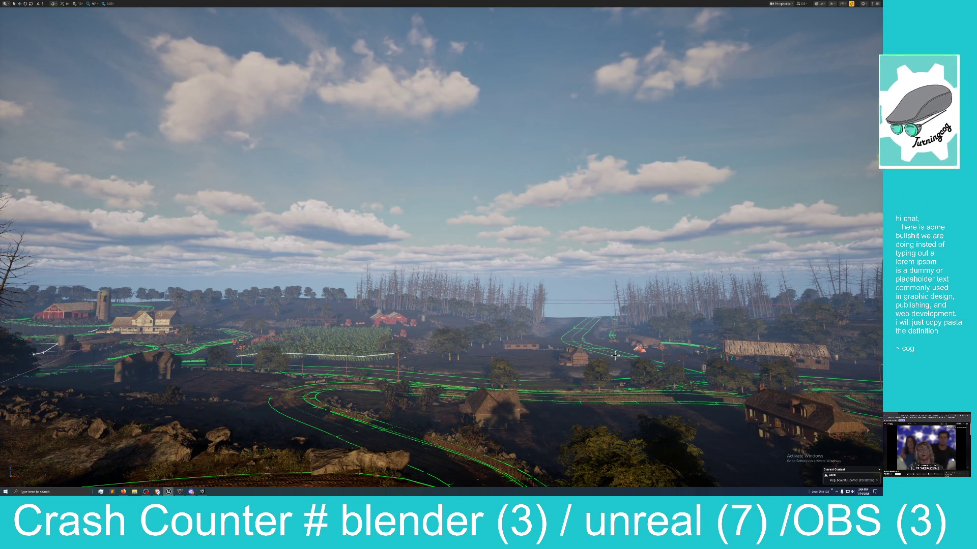
pyautogui.moveTo(580, 347)
pyautogui.mouseDown()
pyautogui.moveTo(445, 308)
pyautogui.moveTo(581, 347)
pyautogui.moveTo(778, 343)
pyautogui.moveTo(381, 350)
pyautogui.moveTo(379, 392)
pyautogui.moveTo(356, 402)
pyautogui.mouseUp()
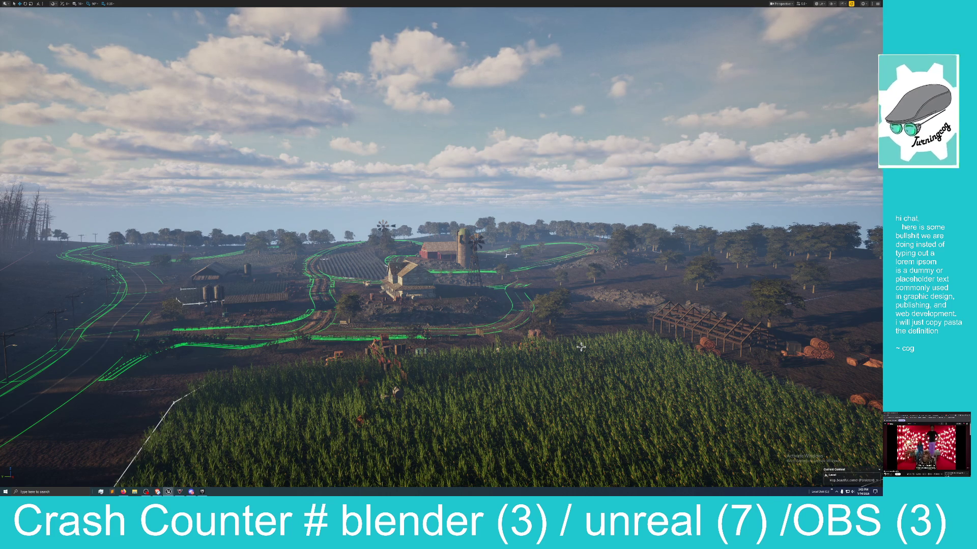
pyautogui.moveTo(429, 264); pyautogui.dragTo(367, 265)
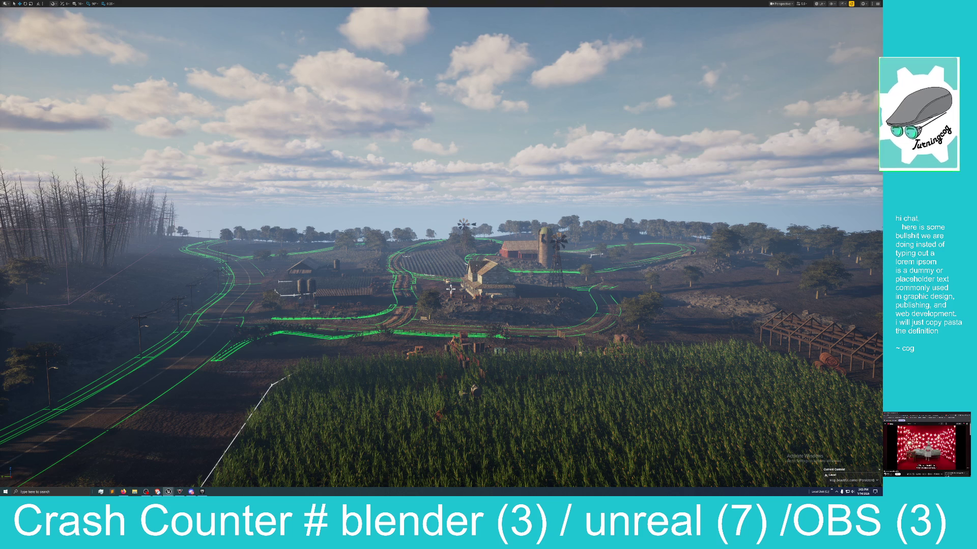
pyautogui.press('F11')
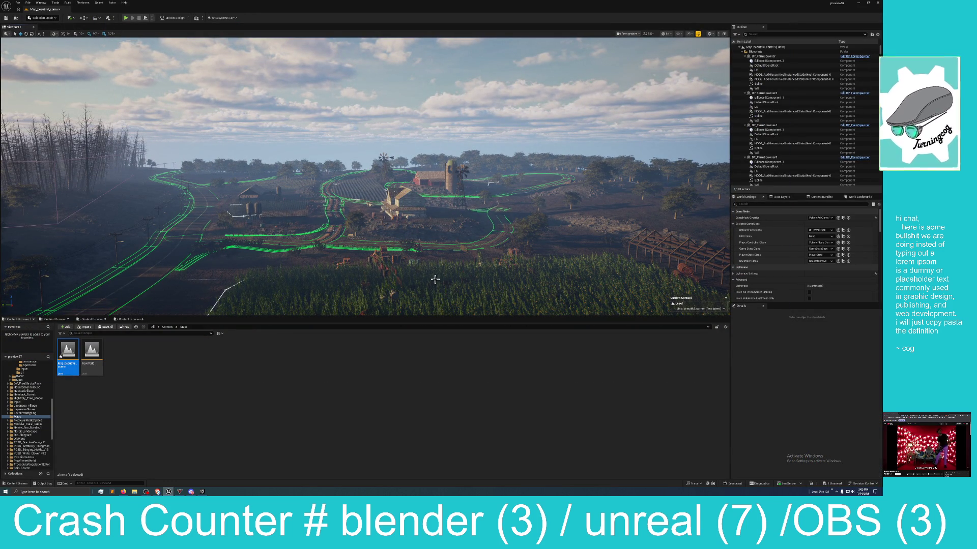
# - Fly back along the road toward the farm in fullscreen, then switch to the western town project window
pyautogui.press('F11')
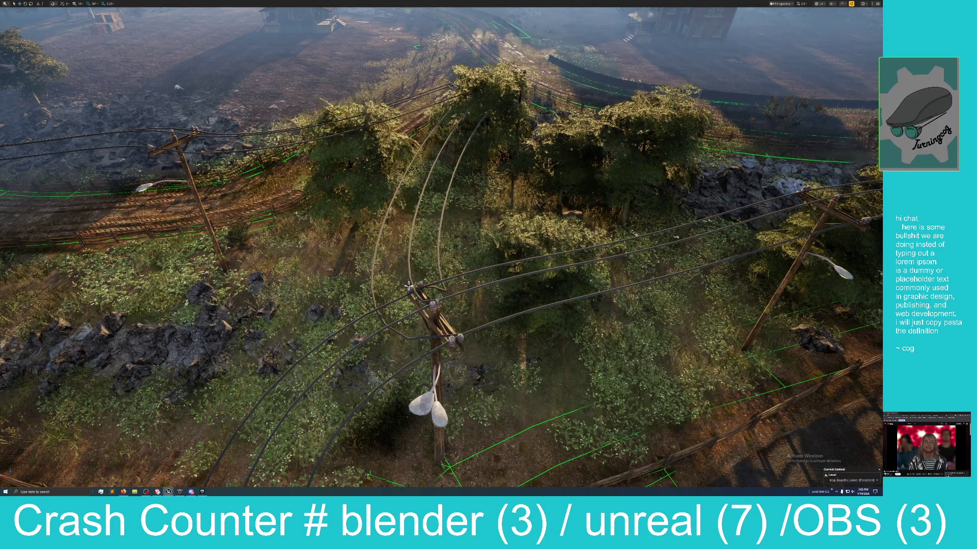
pyautogui.moveTo(408, 286); pyautogui.dragTo(408, 286)
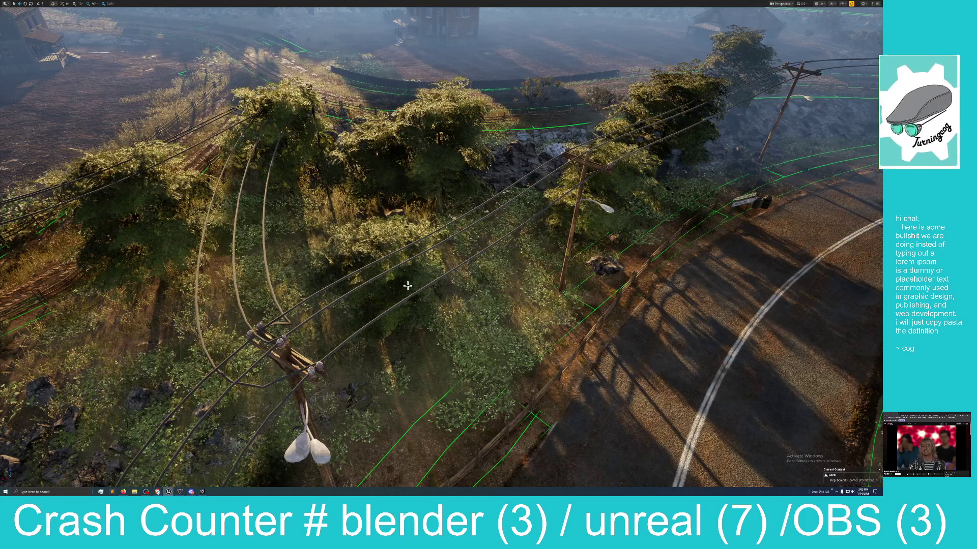
pyautogui.moveTo(409, 286); pyautogui.dragTo(409, 287)
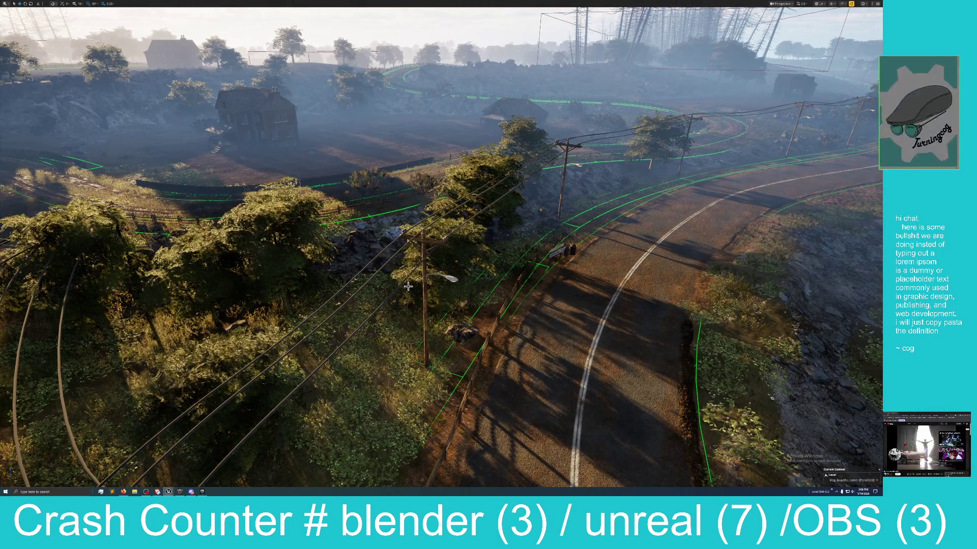
pyautogui.moveTo(411, 282); pyautogui.dragTo(416, 272)
pyautogui.press('F11')
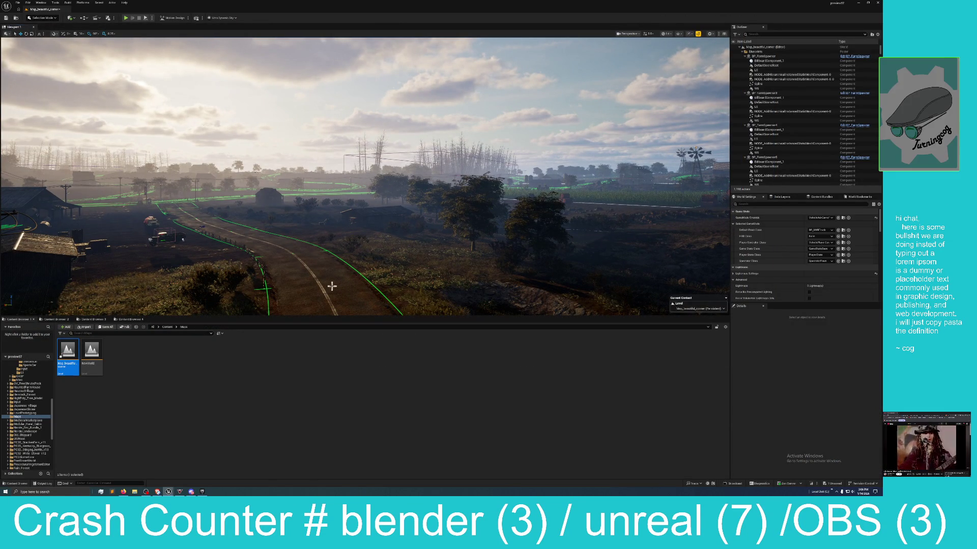
pyautogui.moveTo(167, 493)
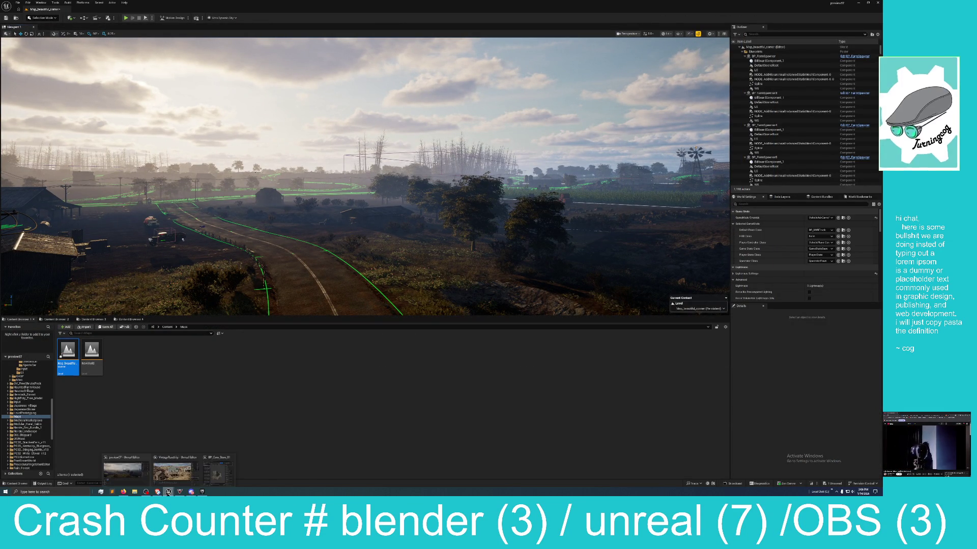
pyautogui.click(179, 475)
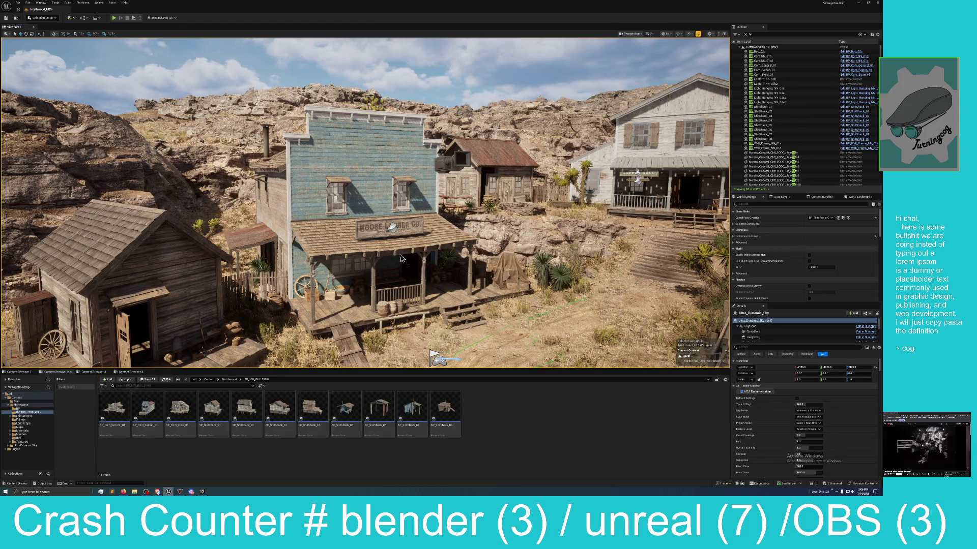
# - Fly over the town, select the shack and the blue building's SM_Wall_Door, and locate its MI_Wood_Wall_01d material
pyautogui.moveTo(409, 251)
pyautogui.mouseDown()
pyautogui.moveTo(262, 227)
pyautogui.moveTo(434, 212)
pyautogui.mouseUp()
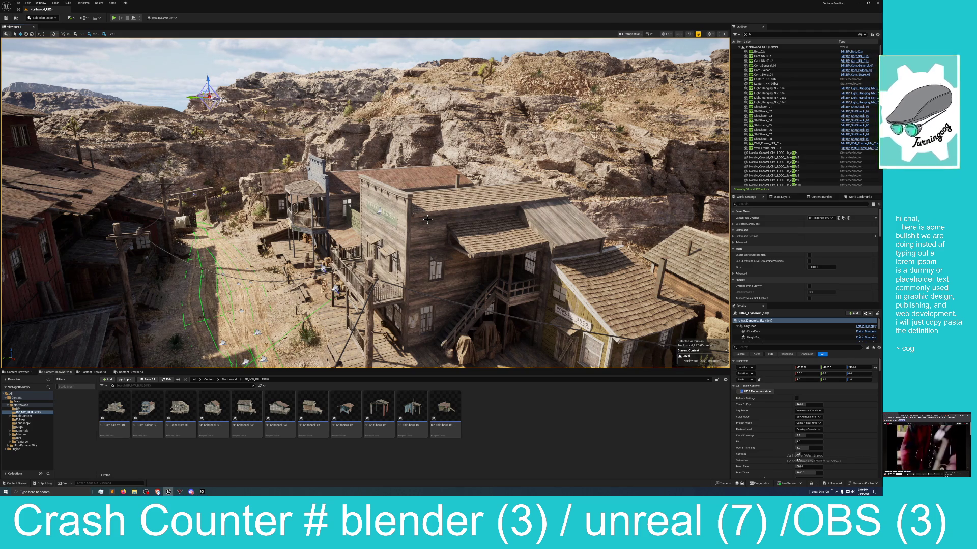
pyautogui.moveTo(548, 262)
pyautogui.mouseDown()
pyautogui.moveTo(565, 259)
pyautogui.moveTo(536, 245)
pyautogui.mouseUp()
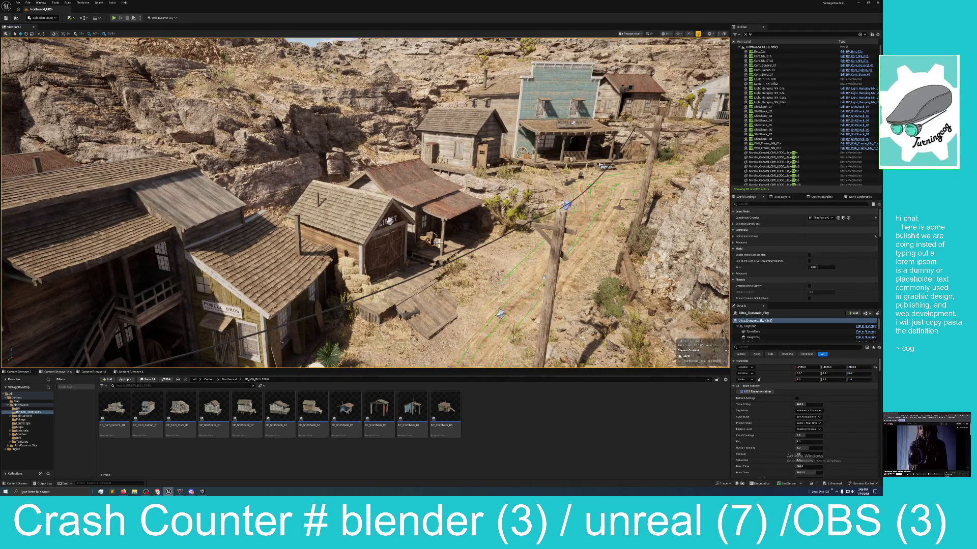
pyautogui.click(515, 249)
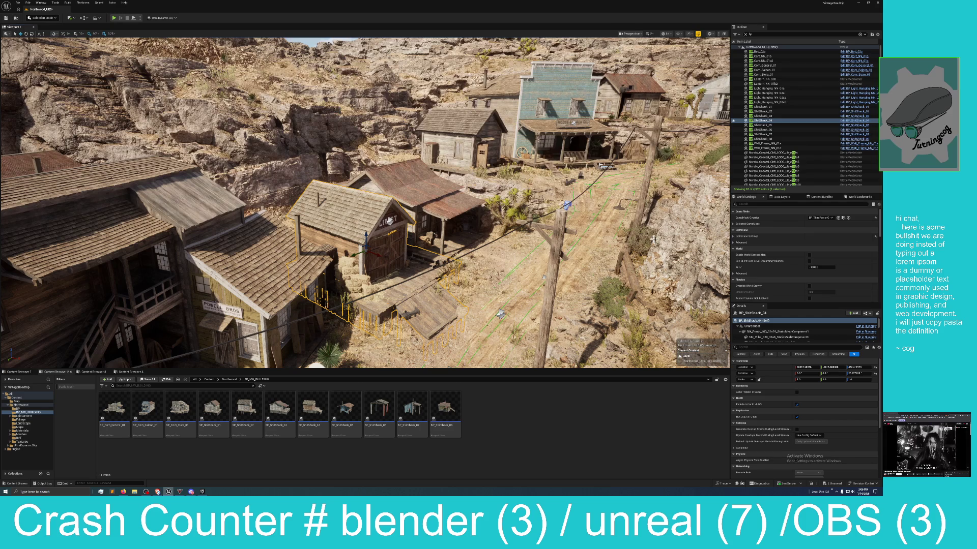
pyautogui.click(562, 146)
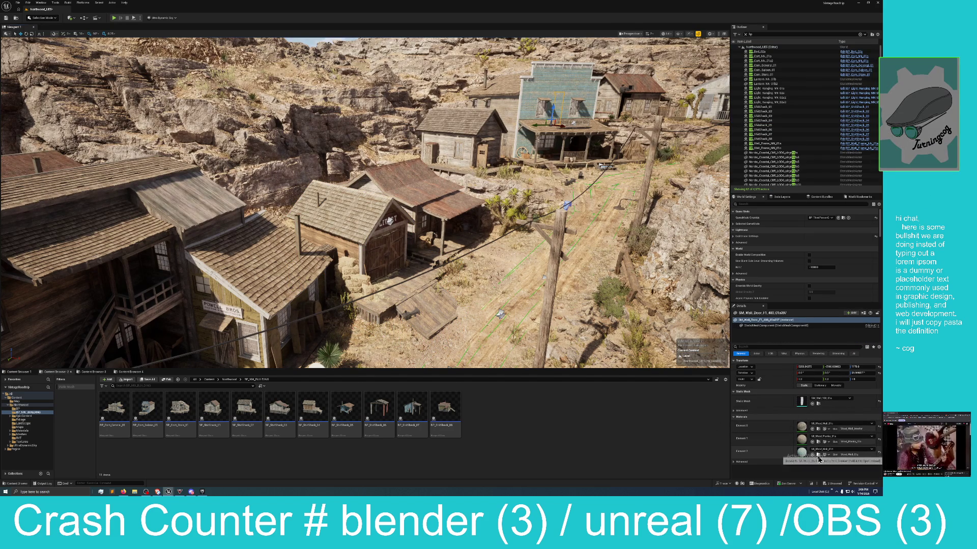
pyautogui.click(818, 457)
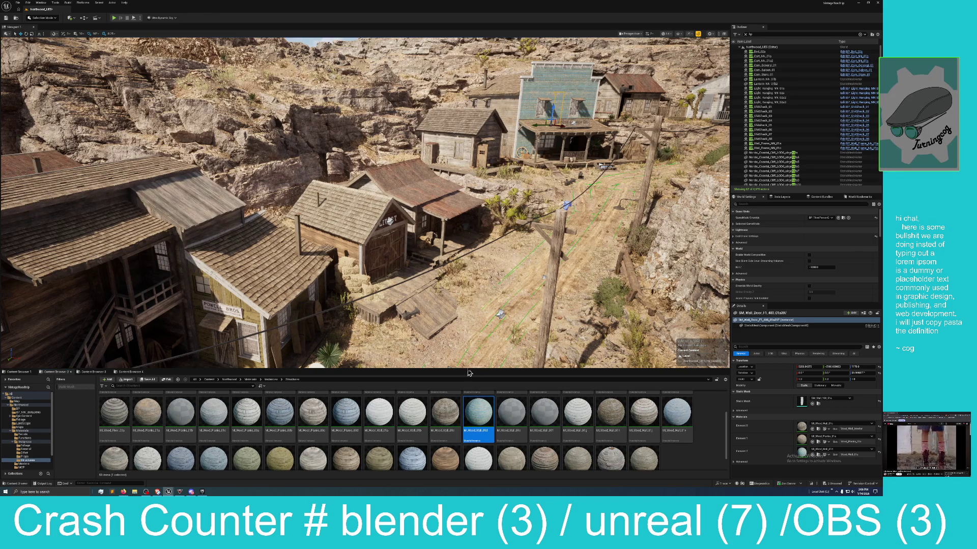
# - Open MI_Wood_Wall_01d and MI_Wood_Wall_01a, then browse to and open parent MM_Surface_VertBlend_01a
pyautogui.doubleClick(478, 412)
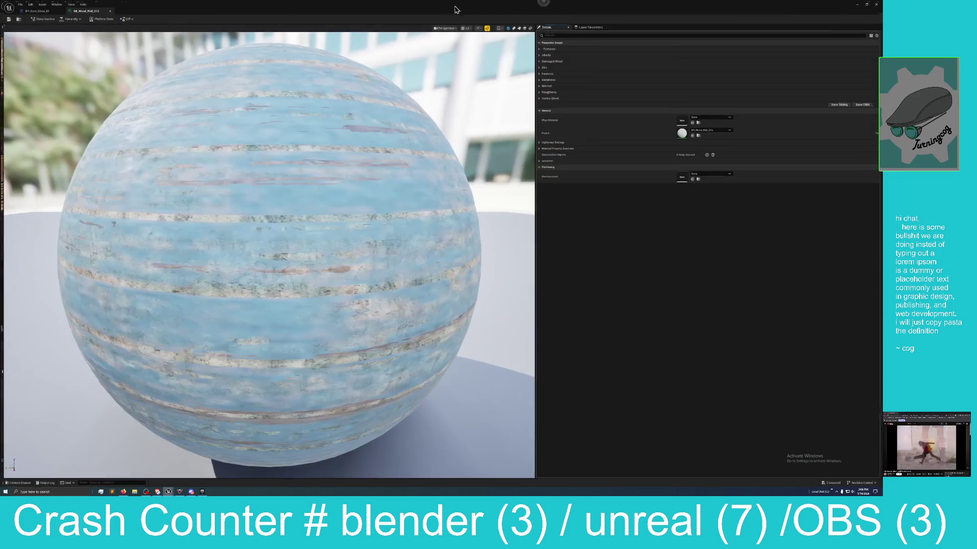
pyautogui.click(699, 135)
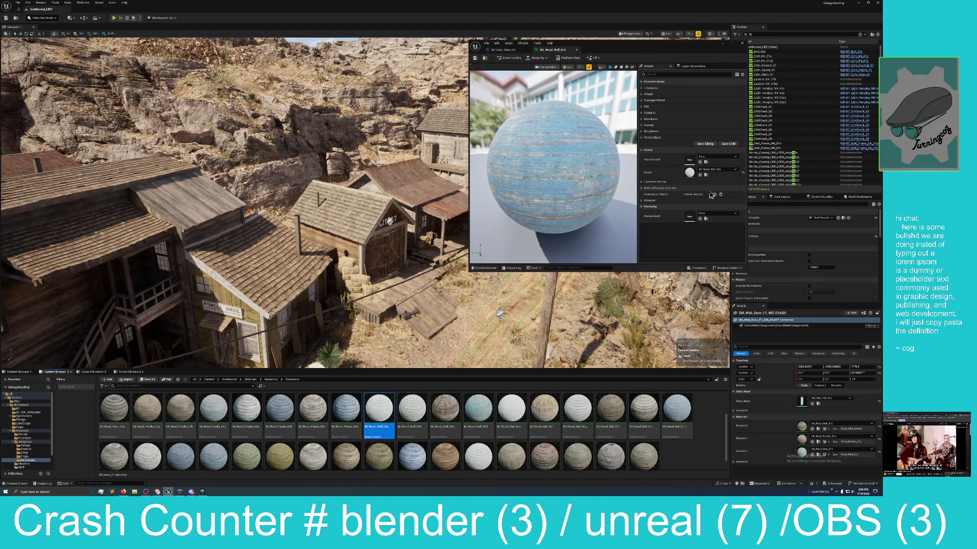
pyautogui.doubleClick(374, 419)
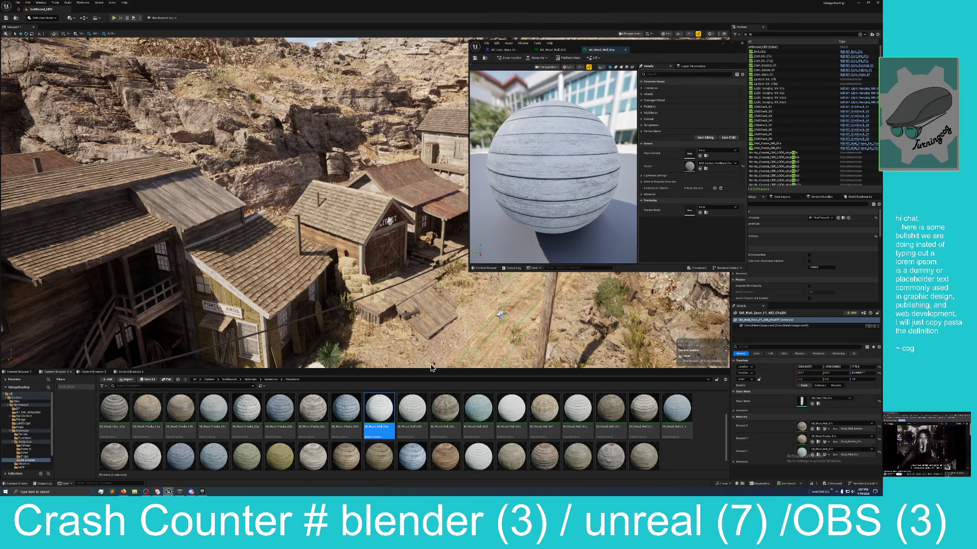
pyautogui.click(706, 169)
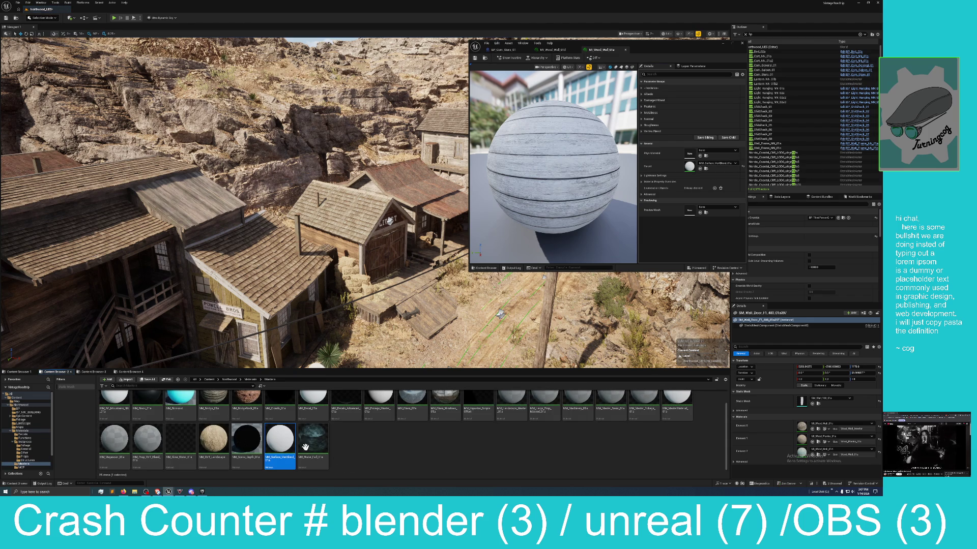
pyautogui.doubleClick(285, 446)
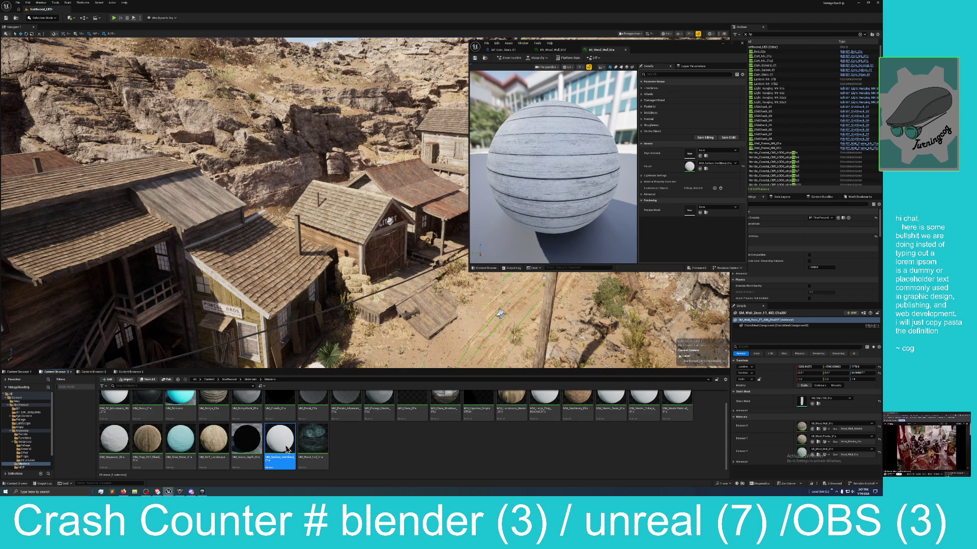
# - Pan and zoom the MM_Surface_VertBlend_01a graph to show the nodes left of the output
pyautogui.moveTo(601, 183); pyautogui.dragTo(682, 193)
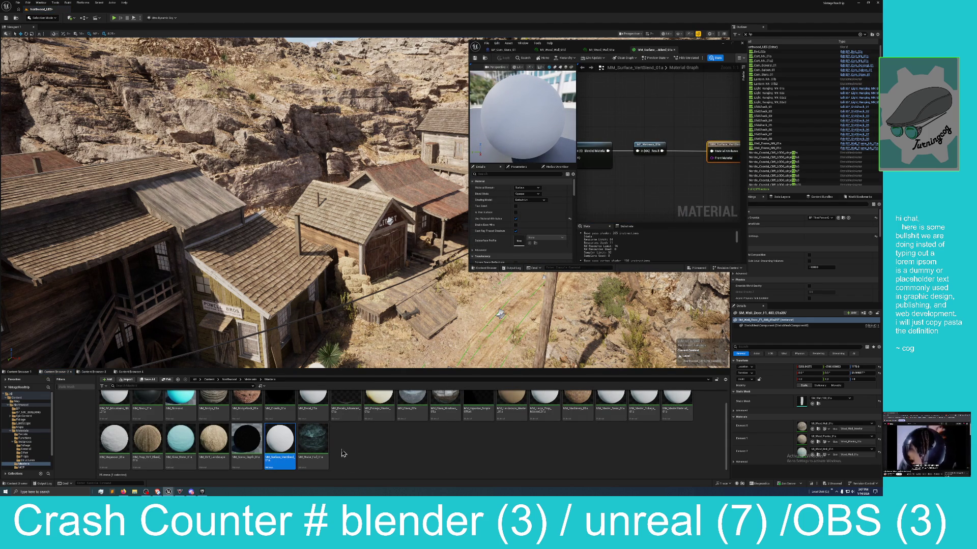
pyautogui.scroll(1, 340, 454)
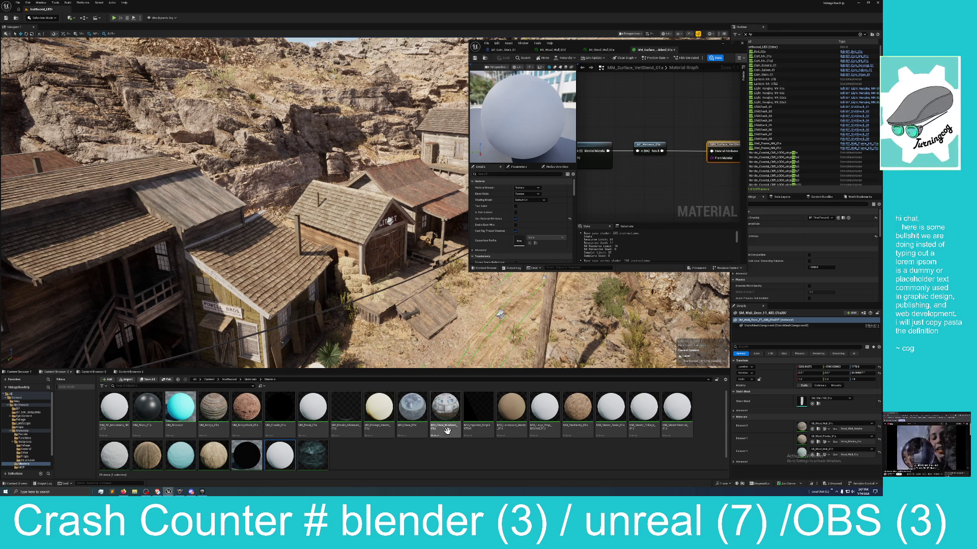
pyautogui.scroll(-1, 476, 433)
pyautogui.scroll(-1, 379, 456)
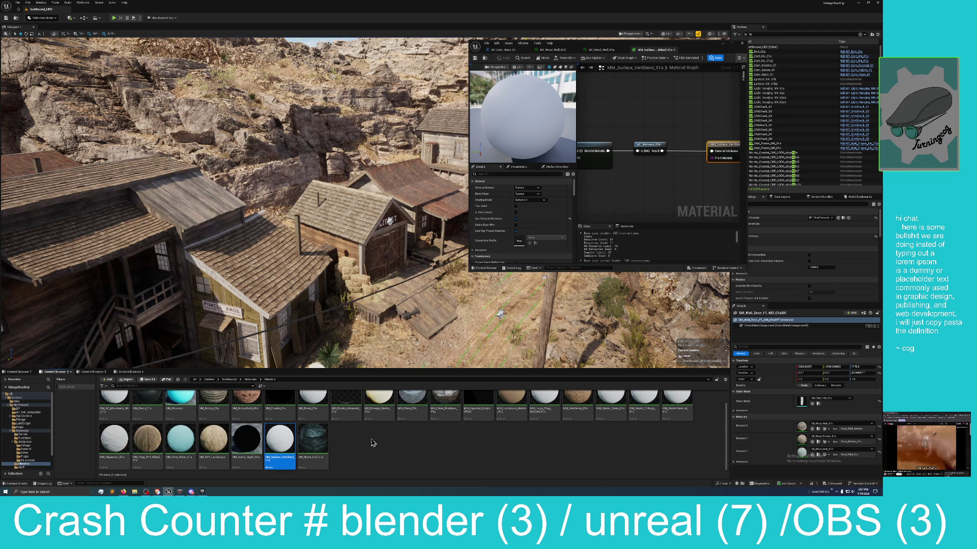
pyautogui.scroll(1, 370, 443)
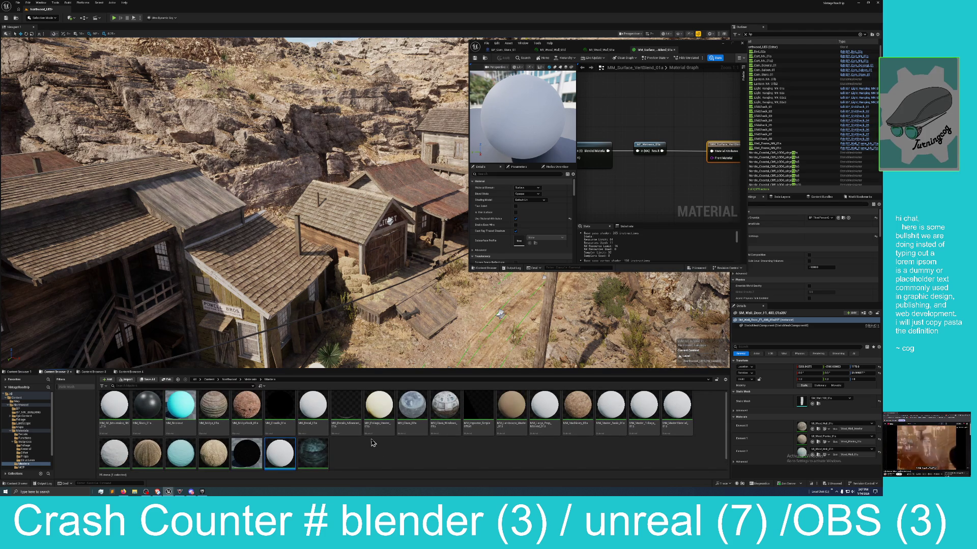
# - Open MM_Bridge_01a maximized to view its texture nodes, then return to MM_Surface_VertBlend_01a
pyautogui.click(215, 408)
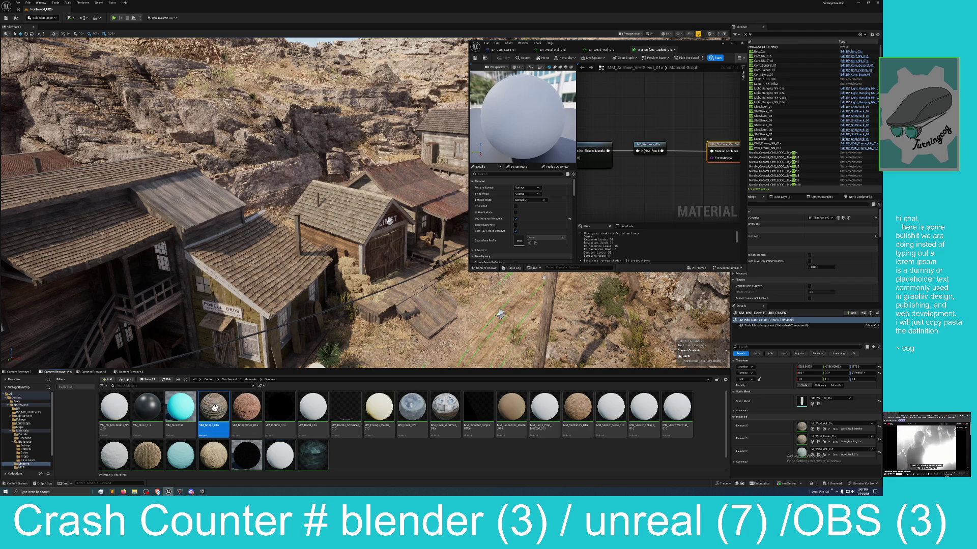
pyautogui.doubleClick(215, 413)
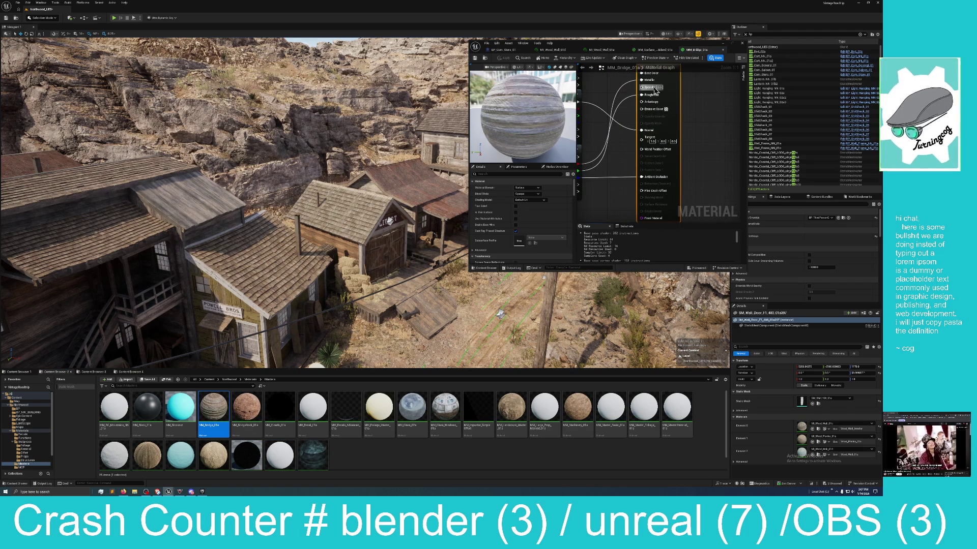
pyautogui.doubleClick(632, 43)
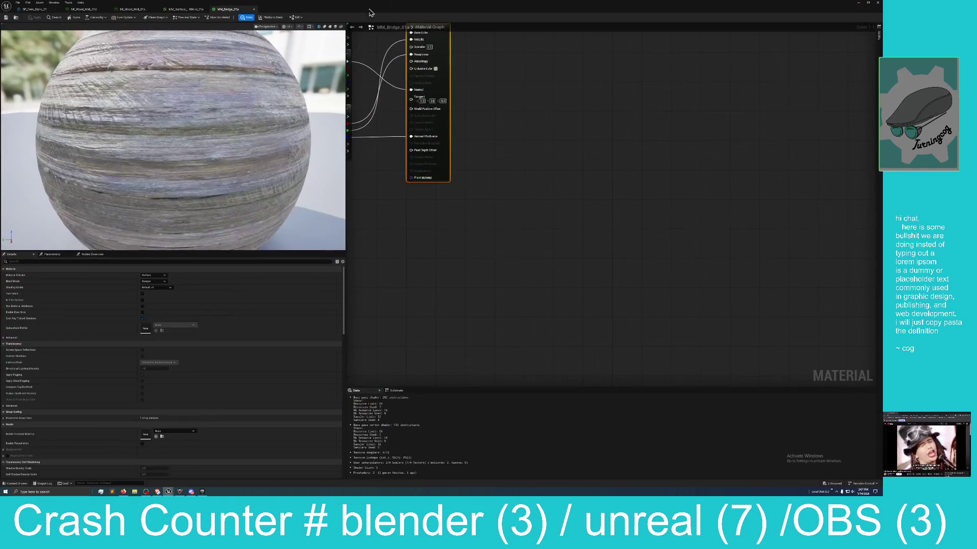
pyautogui.moveTo(420, 257)
pyautogui.mouseDown()
pyautogui.moveTo(521, 310)
pyautogui.moveTo(595, 322)
pyautogui.mouseUp()
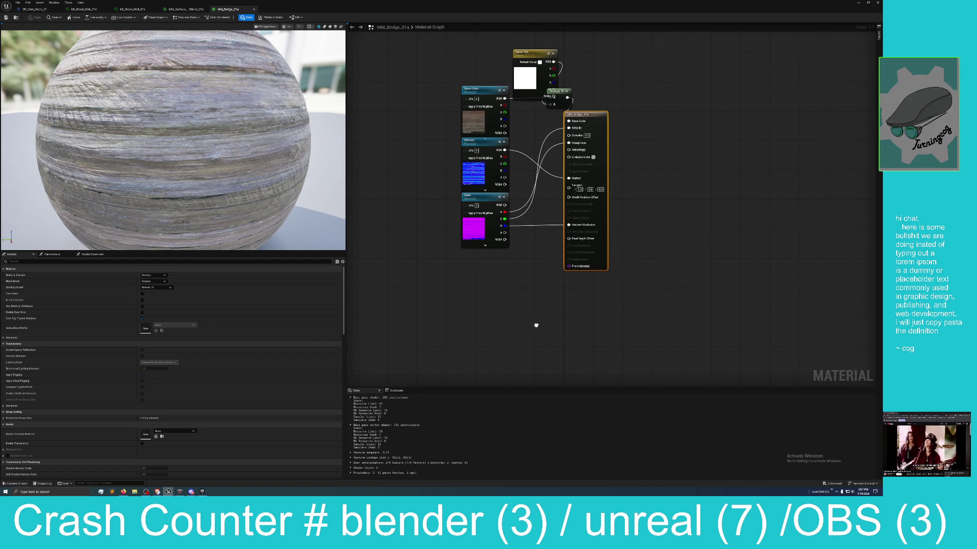
pyautogui.moveTo(661, 7)
pyautogui.mouseDown()
pyautogui.moveTo(644, 56)
pyautogui.moveTo(603, 107)
pyautogui.mouseUp()
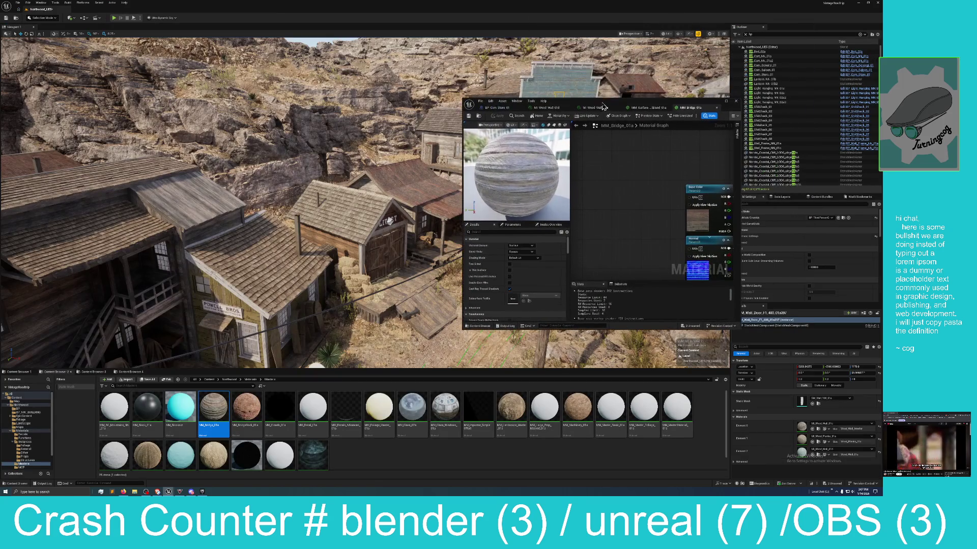
pyautogui.click(651, 109)
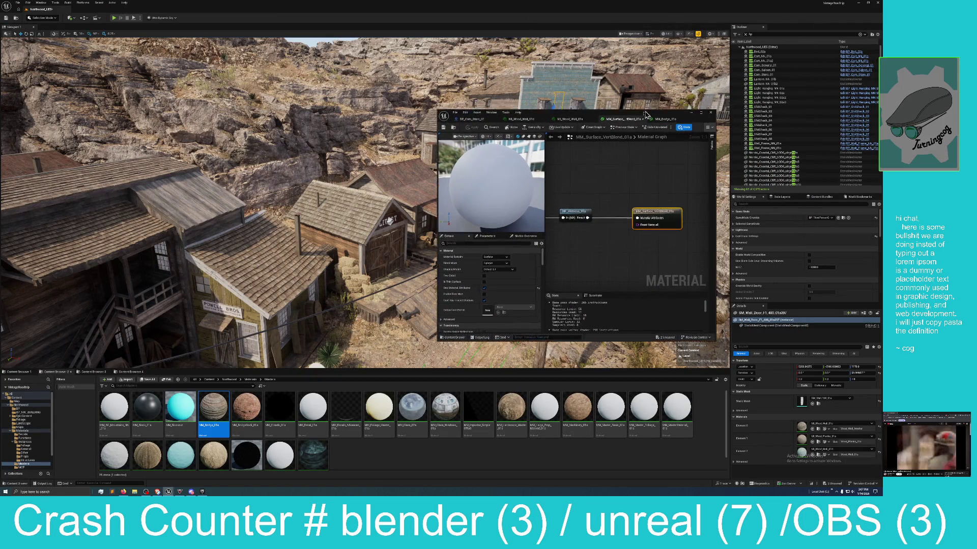
# - Maximize the MM_Surface_VertBlend_01a editor and pan across its grey comment boxes
pyautogui.doubleClick(661, 108)
pyautogui.scroll(-6, 545, 302)
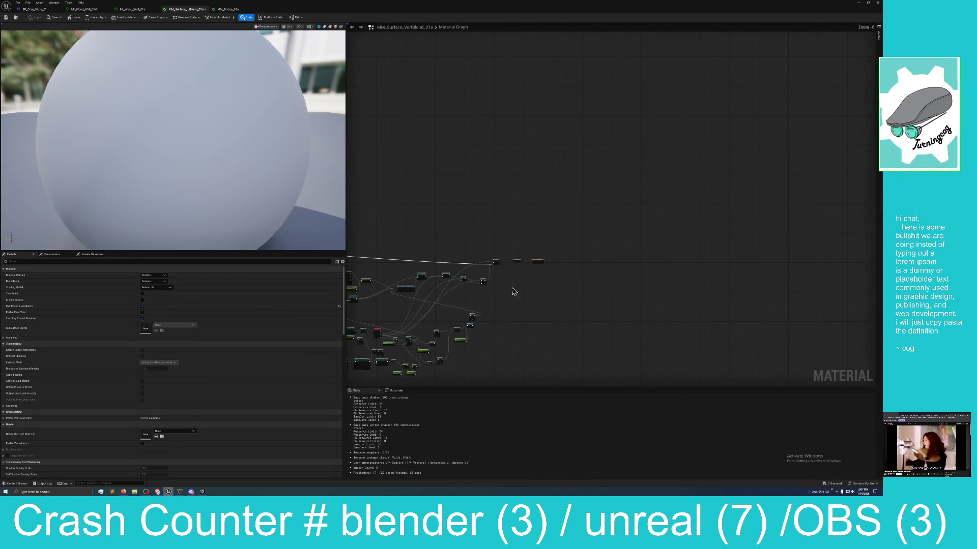
pyautogui.moveTo(656, 272); pyautogui.dragTo(752, 279)
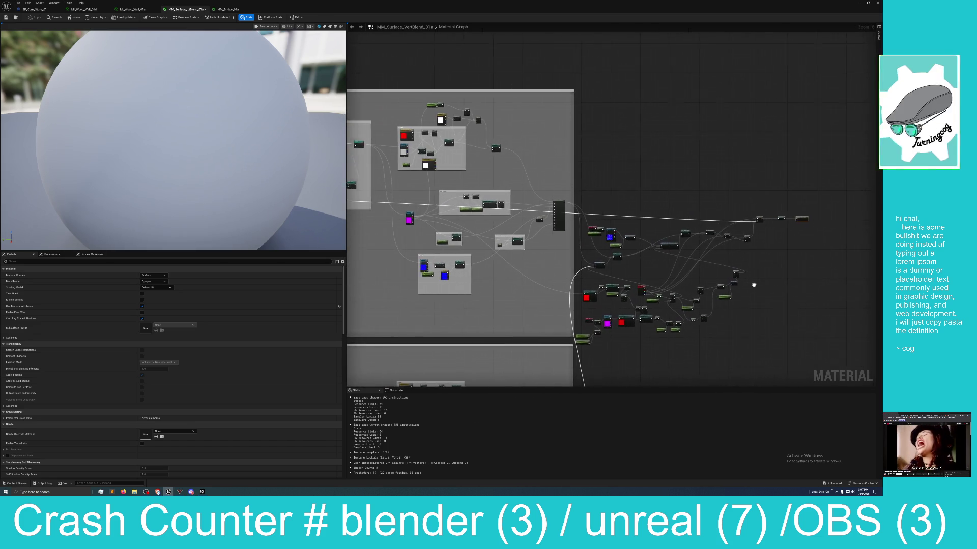
pyautogui.moveTo(676, 148)
pyautogui.mouseDown()
pyautogui.moveTo(791, 137)
pyautogui.moveTo(778, 61)
pyautogui.mouseUp()
pyautogui.moveTo(778, 97); pyautogui.dragTo(777, 216)
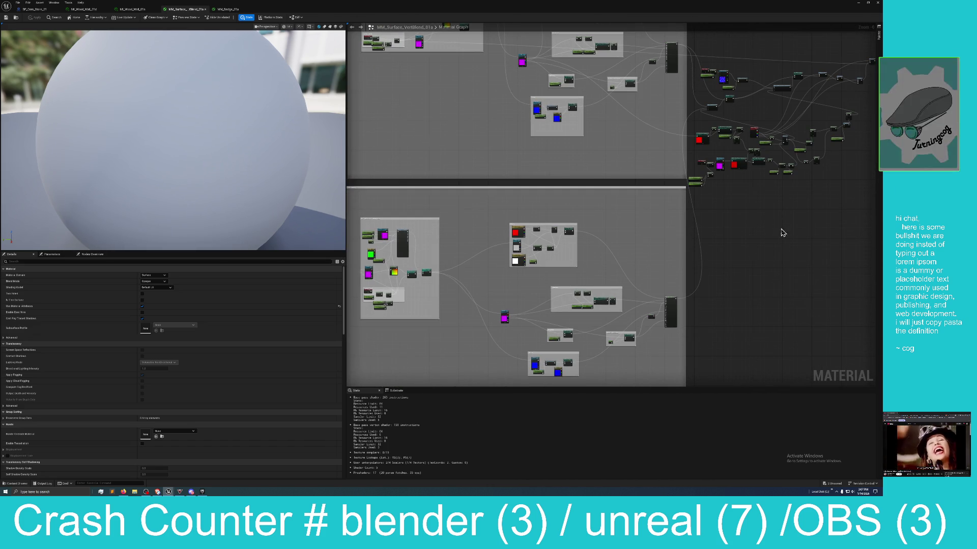
pyautogui.moveTo(778, 313)
pyautogui.mouseDown()
pyautogui.moveTo(772, 243)
pyautogui.moveTo(795, 259)
pyautogui.moveTo(774, 253)
pyautogui.mouseUp()
pyautogui.scroll(5, 777, 256)
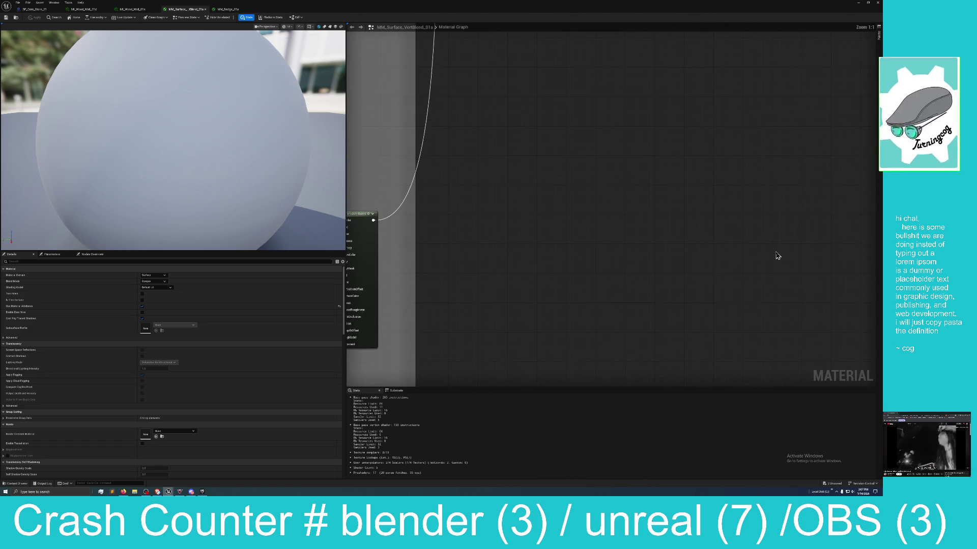
pyautogui.scroll(-3, 778, 256)
# - Inspect the Ambient Occlusion, Normal and Metalliness sections, then restore the editor window
pyautogui.moveTo(693, 233)
pyautogui.mouseDown()
pyautogui.moveTo(712, 206)
pyautogui.moveTo(677, 260)
pyautogui.moveTo(777, 160)
pyautogui.mouseUp()
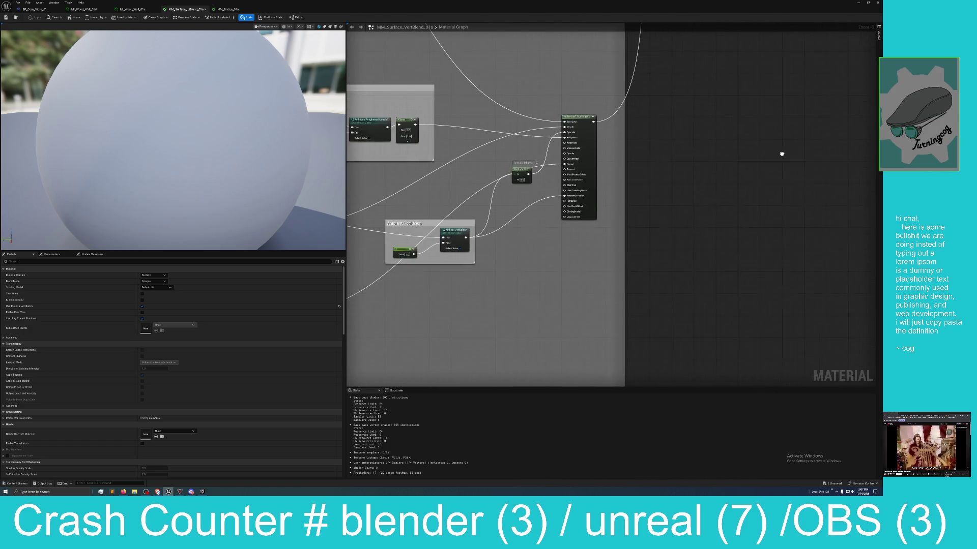
pyautogui.moveTo(676, 190); pyautogui.dragTo(784, 141)
pyautogui.moveTo(646, 242)
pyautogui.mouseDown()
pyautogui.moveTo(713, 266)
pyautogui.moveTo(771, 253)
pyautogui.moveTo(806, 217)
pyautogui.moveTo(829, 218)
pyautogui.moveTo(889, 264)
pyautogui.moveTo(595, 246)
pyautogui.moveTo(519, 268)
pyautogui.moveTo(503, 300)
pyautogui.moveTo(508, 334)
pyautogui.moveTo(447, 323)
pyautogui.moveTo(554, 349)
pyautogui.moveTo(589, 231)
pyautogui.moveTo(711, 175)
pyautogui.moveTo(703, 203)
pyautogui.moveTo(605, 315)
pyautogui.moveTo(584, 334)
pyautogui.moveTo(513, 358)
pyautogui.moveTo(656, 376)
pyautogui.moveTo(724, 371)
pyautogui.moveTo(554, 374)
pyautogui.moveTo(567, 351)
pyautogui.moveTo(569, 215)
pyautogui.moveTo(481, 150)
pyautogui.moveTo(449, 140)
pyautogui.mouseUp()
pyautogui.moveTo(597, 276)
pyautogui.mouseDown()
pyautogui.moveTo(575, 280)
pyautogui.moveTo(514, 255)
pyautogui.moveTo(493, 211)
pyautogui.moveTo(516, 227)
pyautogui.moveTo(517, 198)
pyautogui.mouseUp()
pyautogui.moveTo(527, 254); pyautogui.dragTo(498, 100)
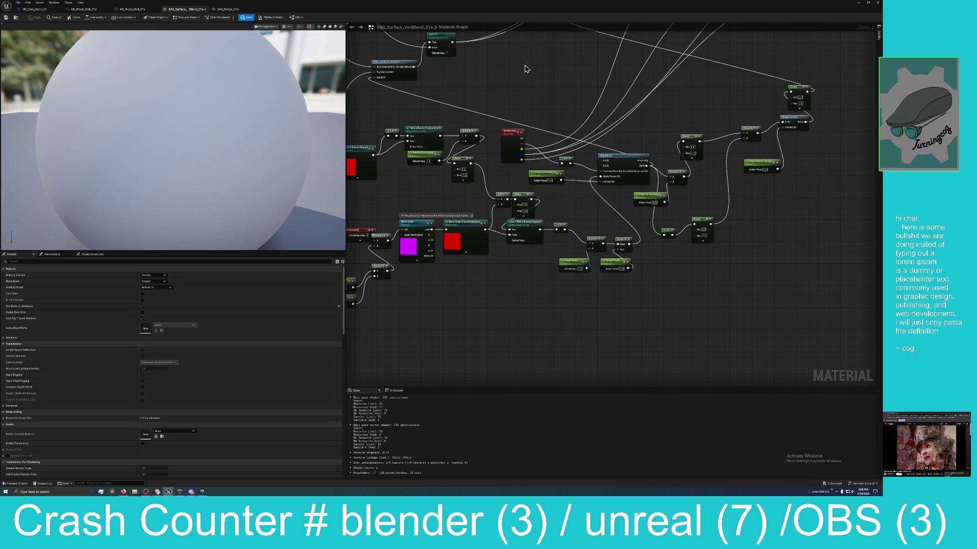
pyautogui.doubleClick(564, 8)
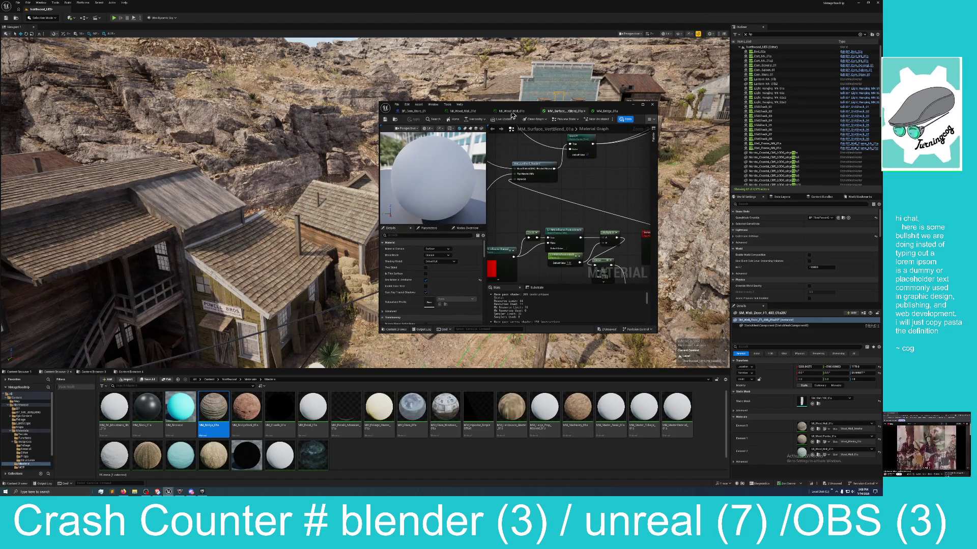
# - Revisit MI_Wood_Wall_01a, then orbit the blue MI_Wood_Wall_01d preview and dock its editor left
pyautogui.click(511, 112)
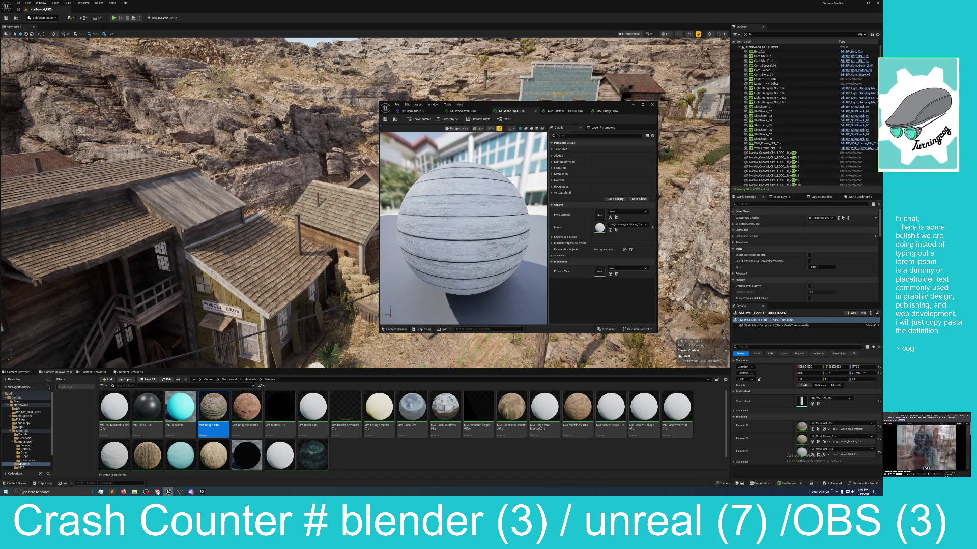
pyautogui.scroll(5, 541, 226)
pyautogui.scroll(-8, 541, 225)
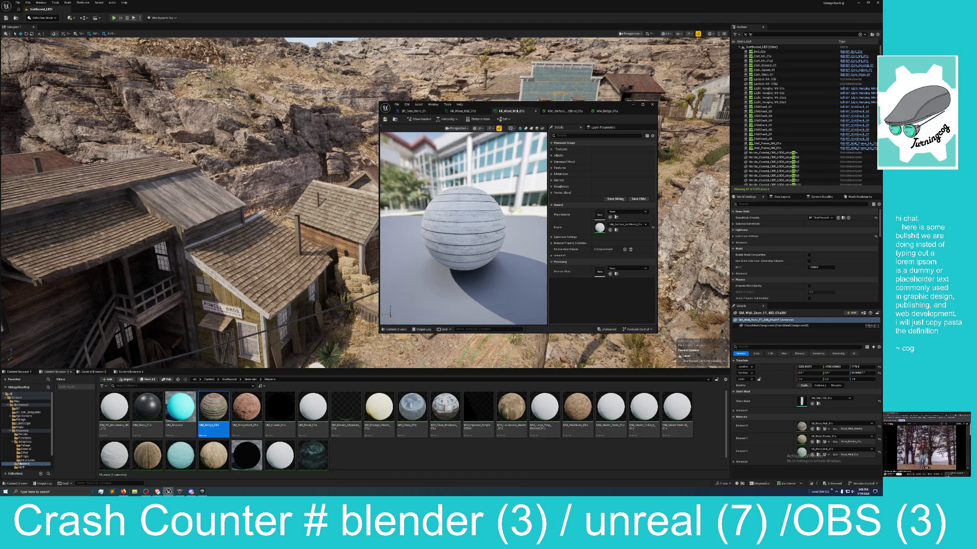
pyautogui.click(469, 111)
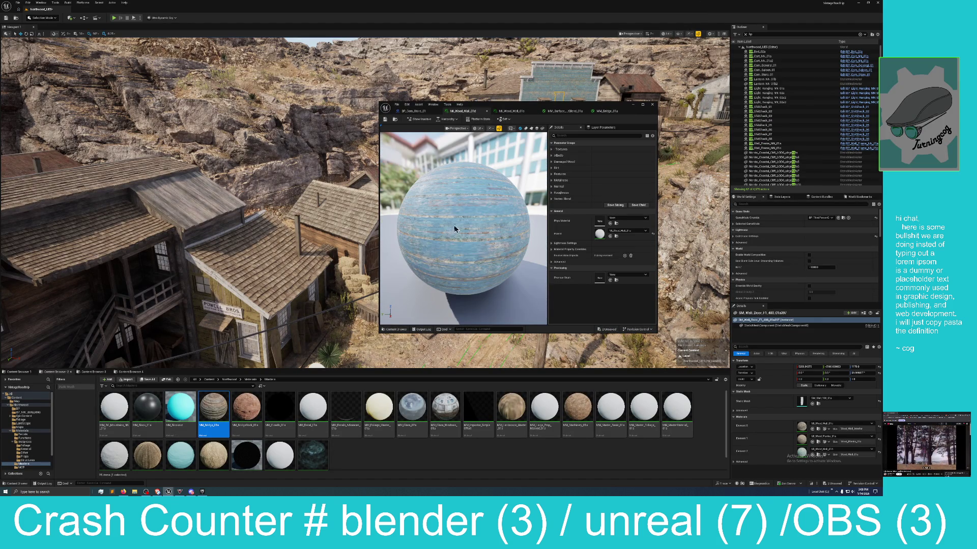
pyautogui.moveTo(454, 227); pyautogui.dragTo(473, 226)
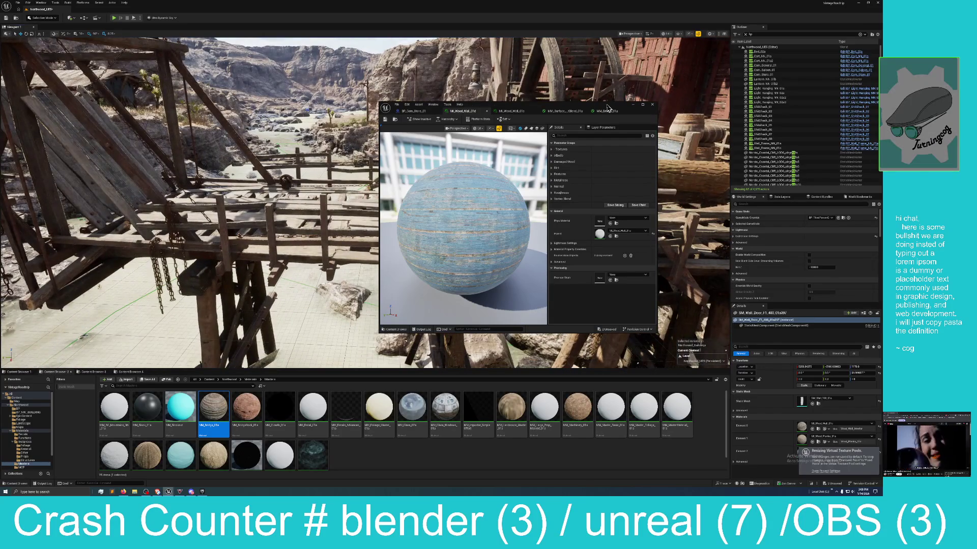
pyautogui.moveTo(608, 107)
pyautogui.mouseDown()
pyautogui.moveTo(420, 163)
pyautogui.moveTo(3, 140)
pyautogui.mouseUp()
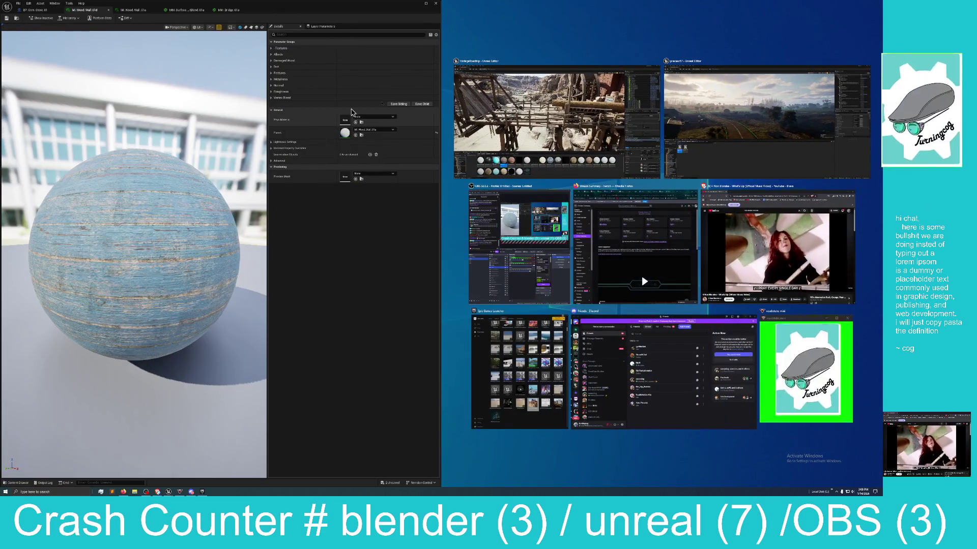
# - Make the level editor fill the screen and fly the camera in among the wooden bridge
pyautogui.click(546, 102)
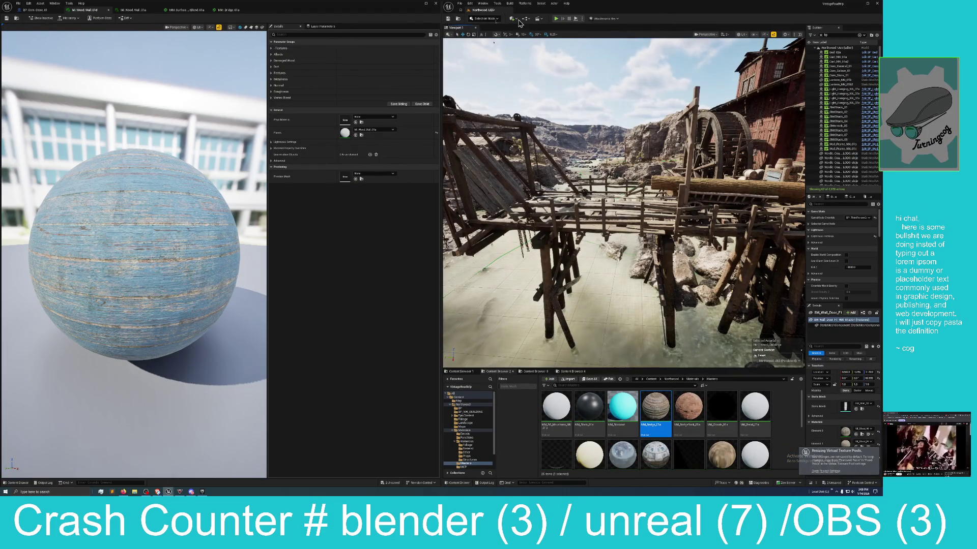
pyautogui.click(436, 3)
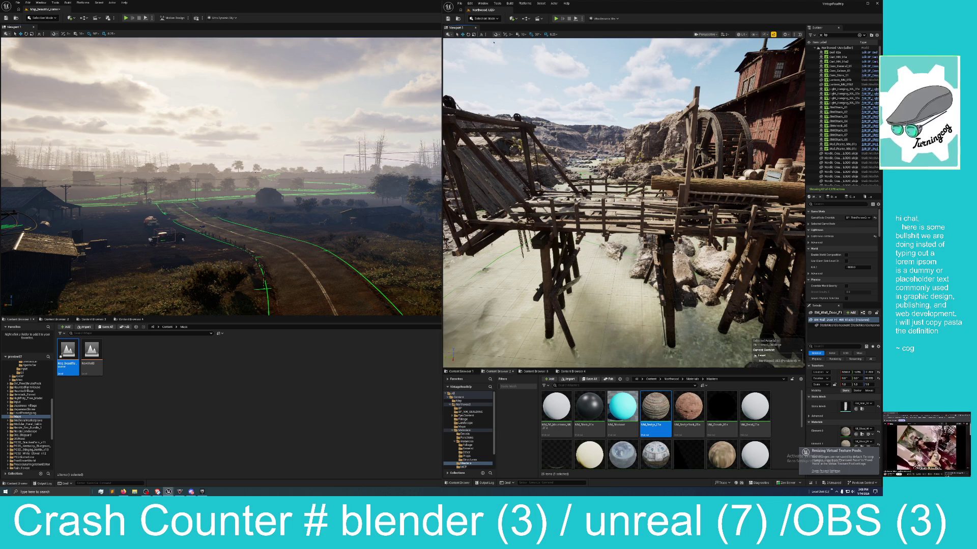
pyautogui.moveTo(692, 3)
pyautogui.mouseDown()
pyautogui.moveTo(727, 4)
pyautogui.moveTo(468, 41)
pyautogui.moveTo(468, 1)
pyautogui.mouseUp()
pyautogui.moveTo(365, 203); pyautogui.dragTo(340, 201)
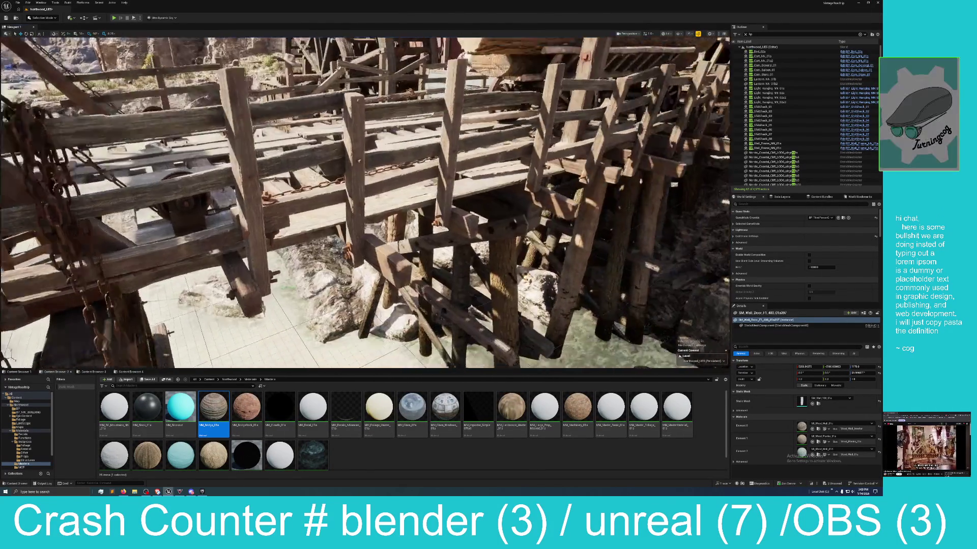
# - Turn the camera from the weathered wall to view the main street's storefronts and covered wagon
pyautogui.moveTo(365, 203); pyautogui.dragTo(362, 194)
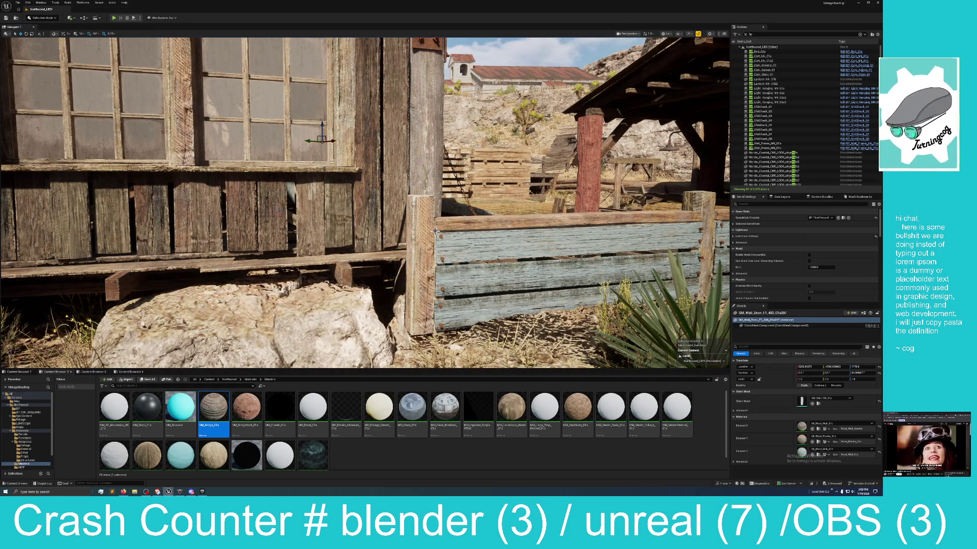
pyautogui.moveTo(436, 242)
pyautogui.mouseDown()
pyautogui.moveTo(473, 240)
pyautogui.moveTo(435, 243)
pyautogui.moveTo(367, 211)
pyautogui.moveTo(443, 209)
pyautogui.moveTo(392, 211)
pyautogui.moveTo(409, 210)
pyautogui.mouseUp()
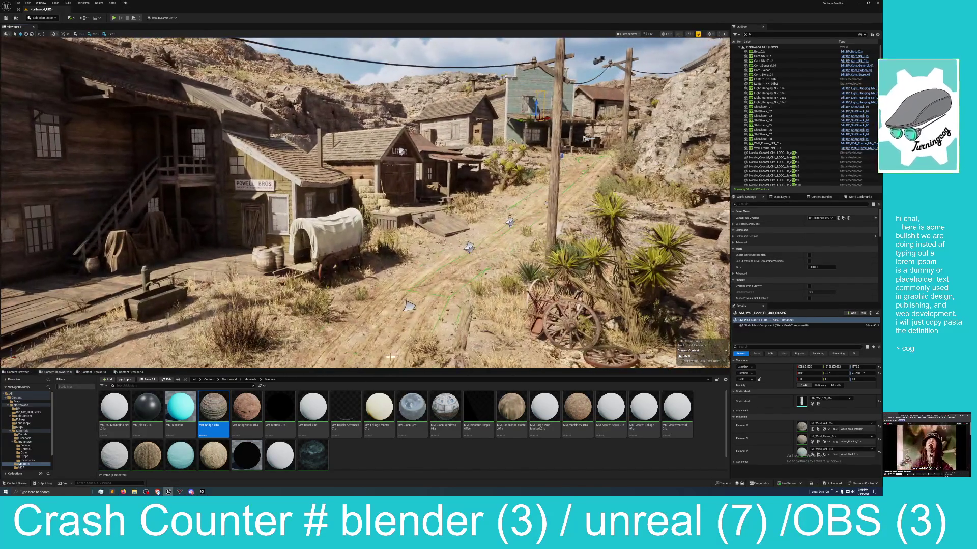
# - Browse the Northwood Meshes and Materials folders, including the MCP materials subfolder
pyautogui.click(230, 380)
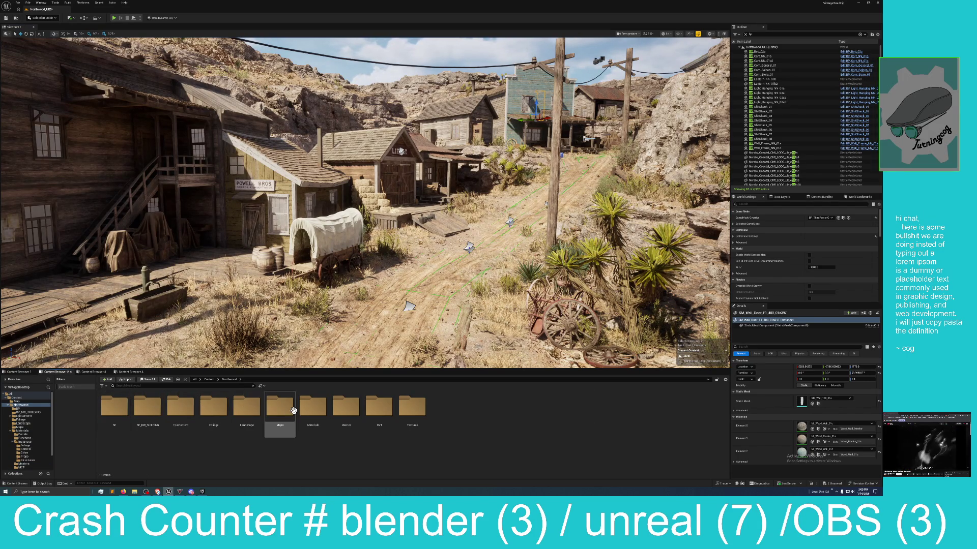
pyautogui.doubleClick(345, 412)
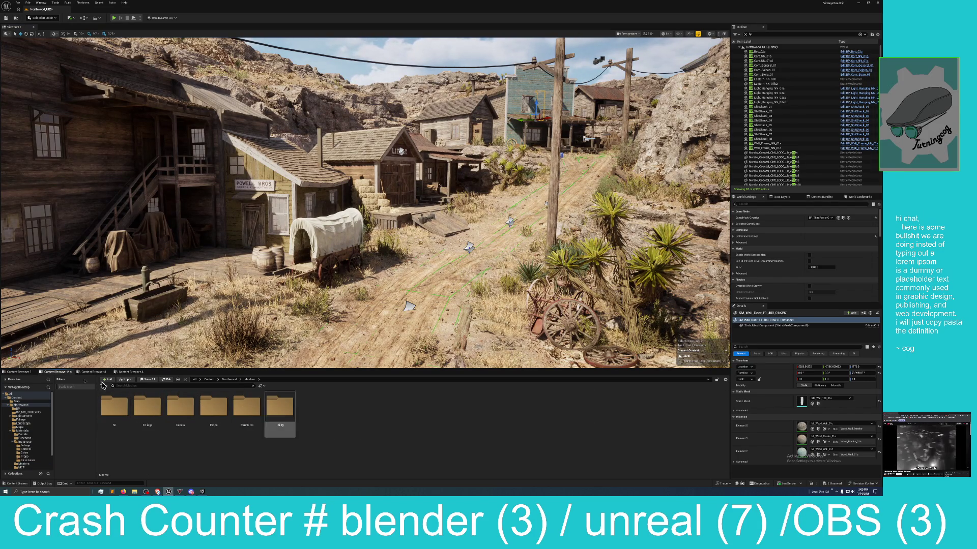
pyautogui.click(228, 381)
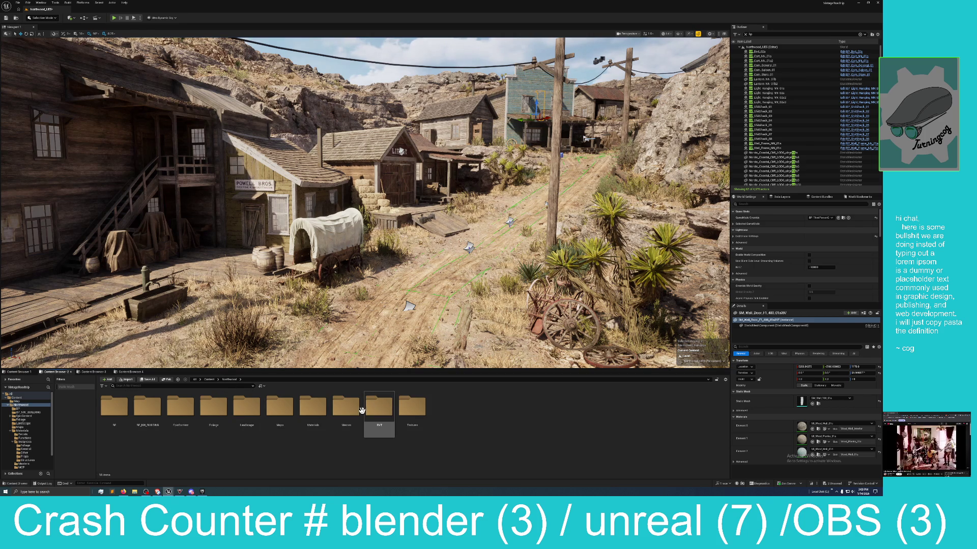
pyautogui.click(319, 412)
pyautogui.doubleClick(319, 412)
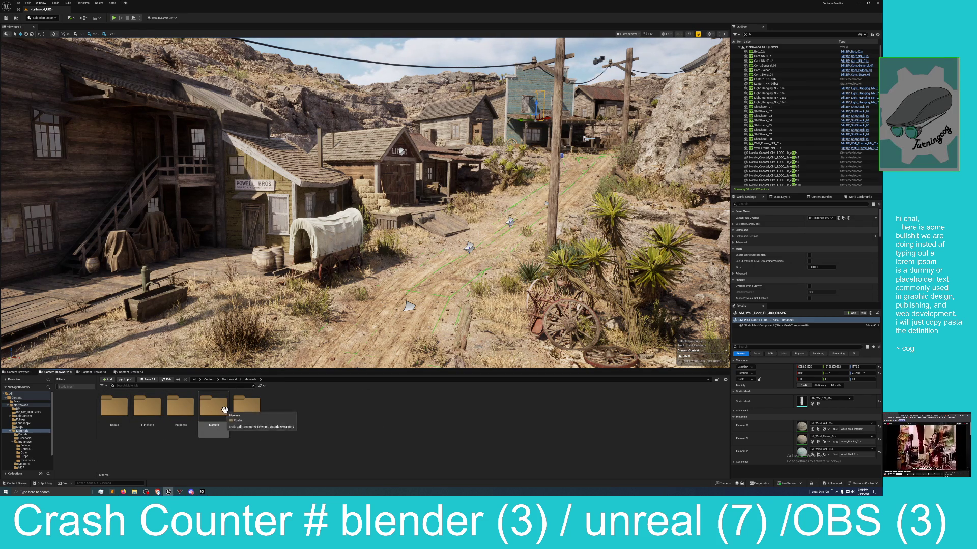
pyautogui.click(259, 415)
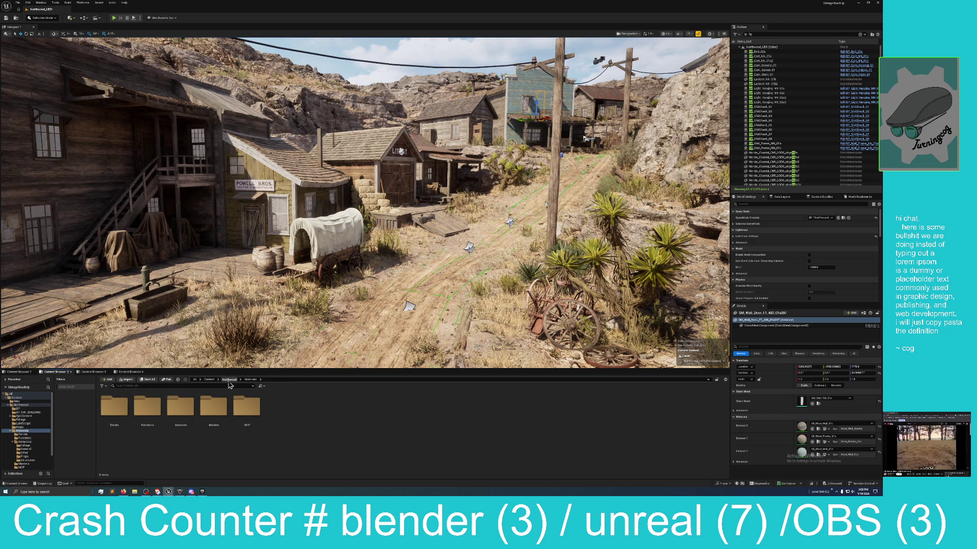
pyautogui.click(229, 380)
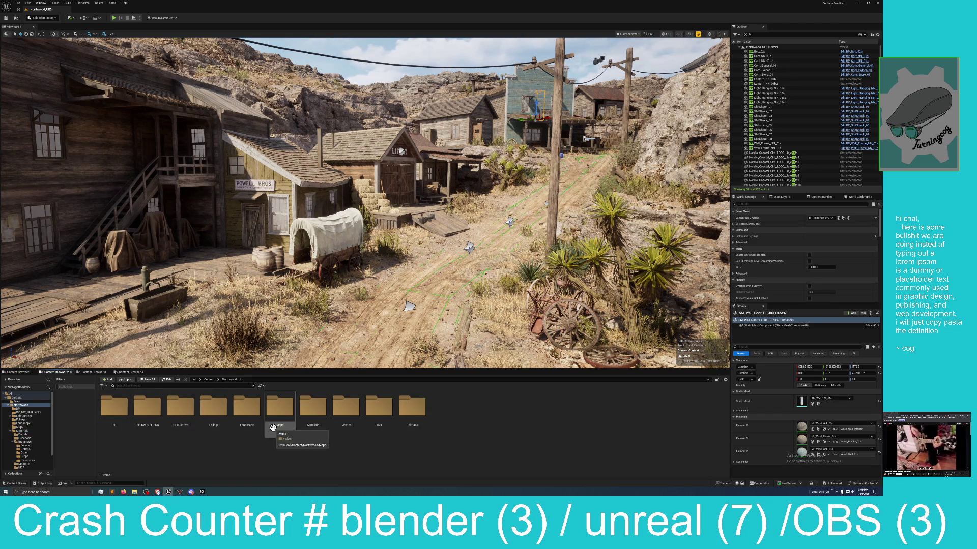
# - Select the wagon wheel cart and locate its mesh and MI_Cart_NN_01e material in the project
pyautogui.click(586, 327)
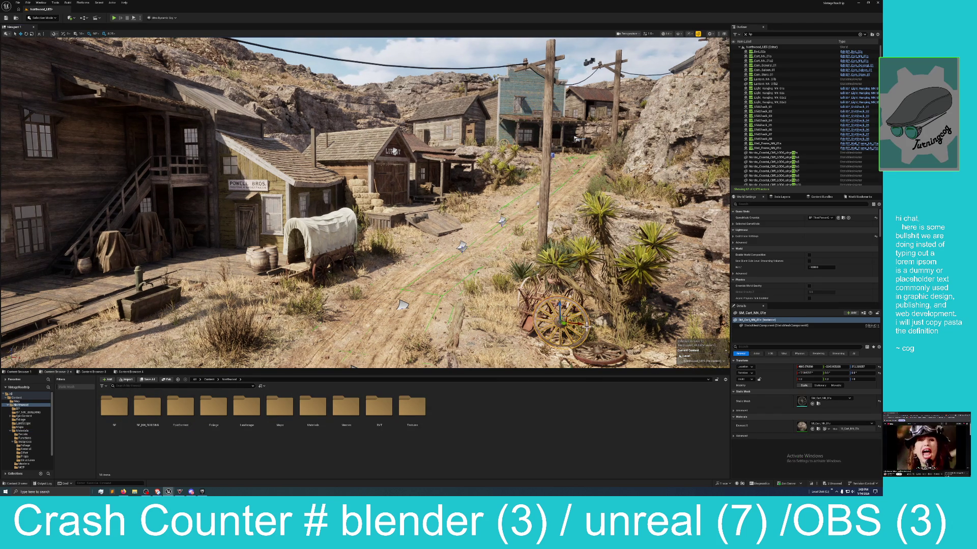
pyautogui.click(818, 405)
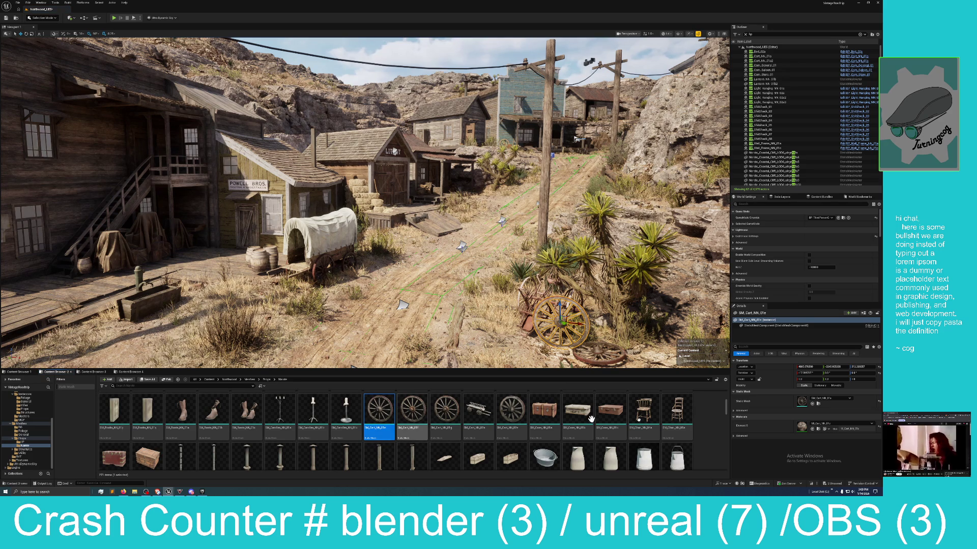
pyautogui.click(819, 429)
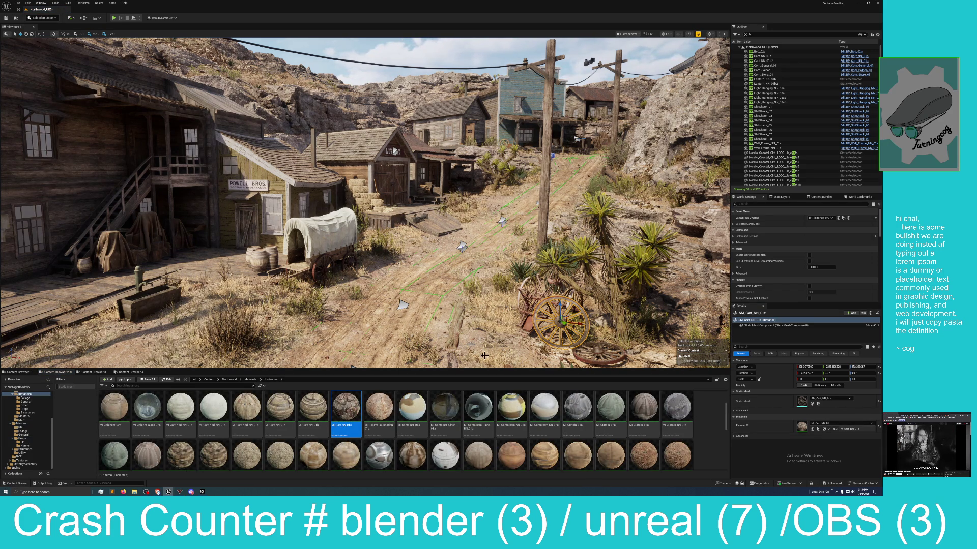
# - Open MI_Cart_NN_01e in the material instance editor and browse to its parent master material
pyautogui.moveTo(362, 397); pyautogui.dragTo(351, 407)
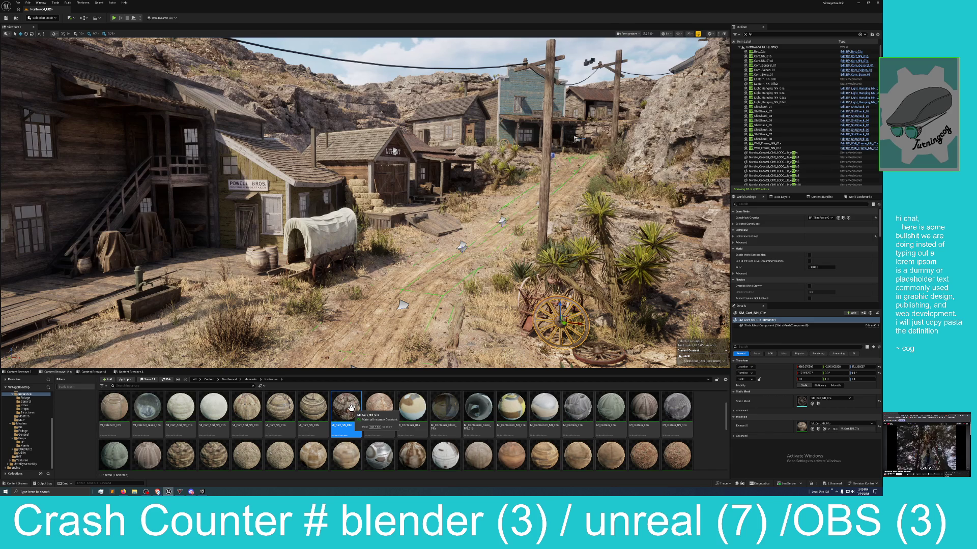
pyautogui.click(351, 407)
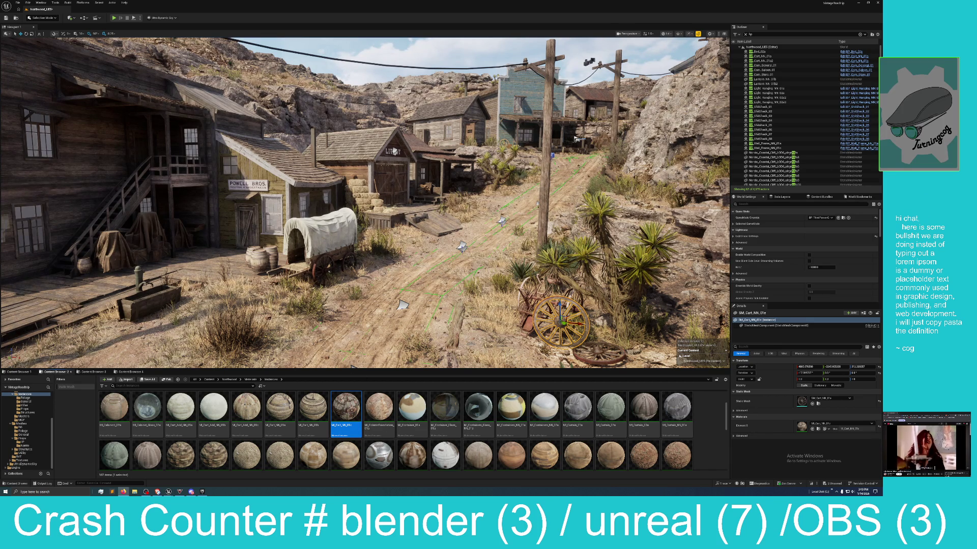
pyautogui.doubleClick(346, 407)
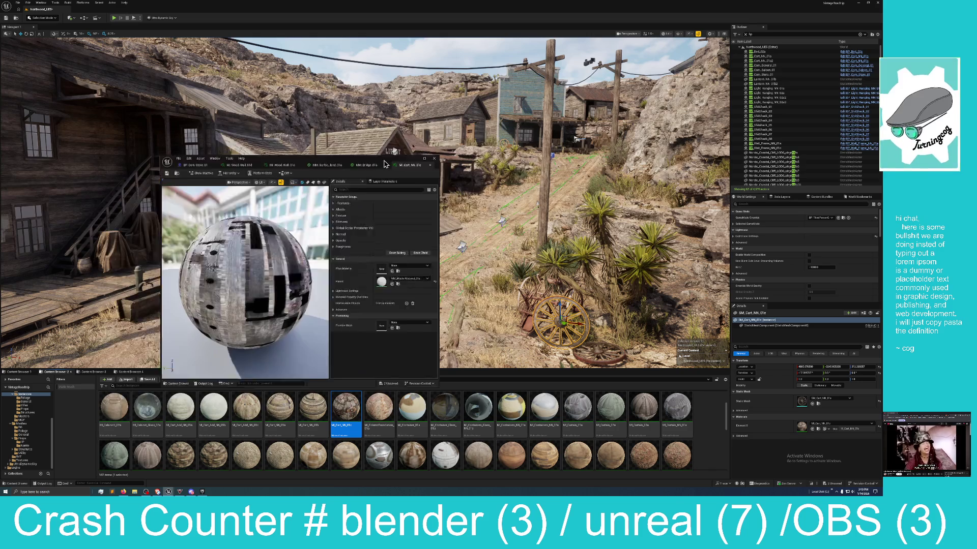
pyautogui.click(456, 251)
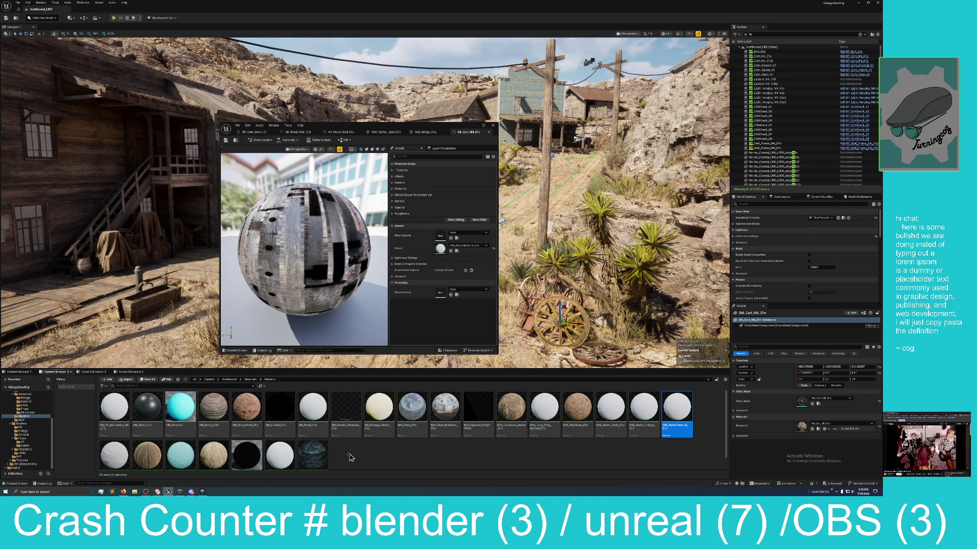
pyautogui.scroll(-1, 377, 458)
pyautogui.scroll(-1, 394, 456)
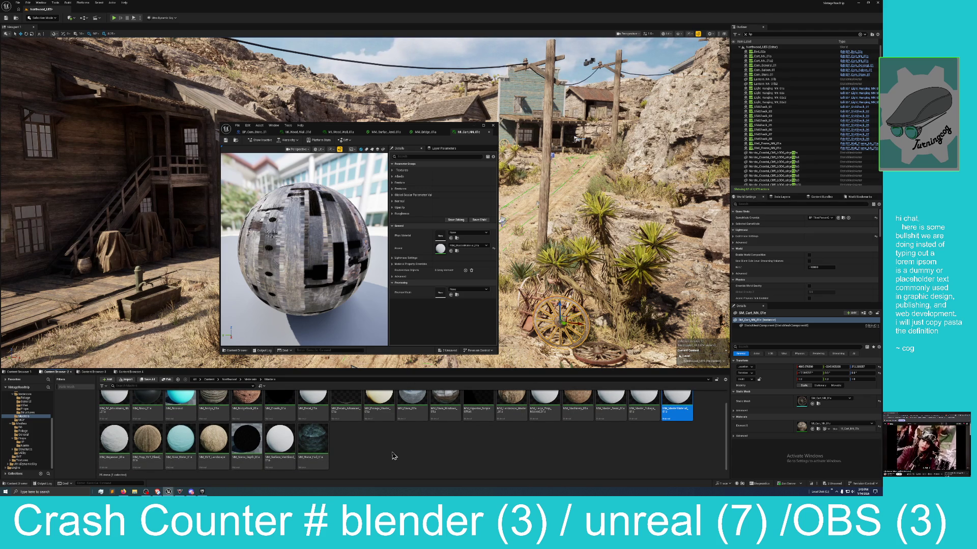
pyautogui.scroll(1, 389, 457)
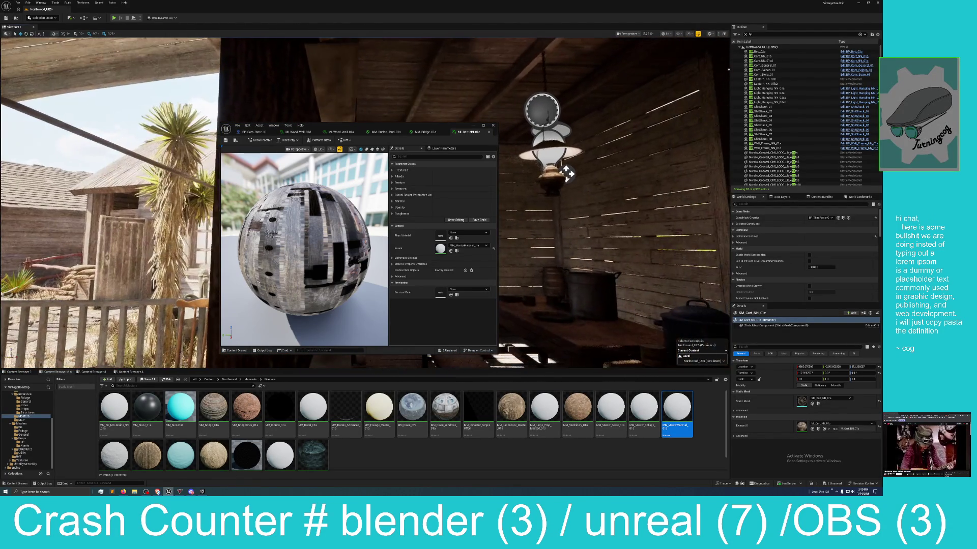
# - Select the cooking pot in the cabin and open its material instance MI_Cookware_NN_02a
pyautogui.click(602, 296)
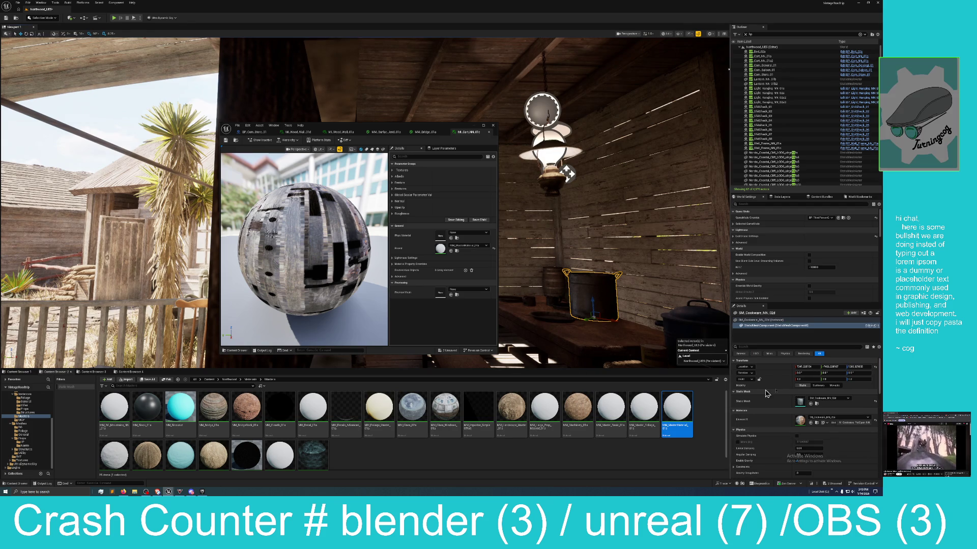
pyautogui.click(817, 424)
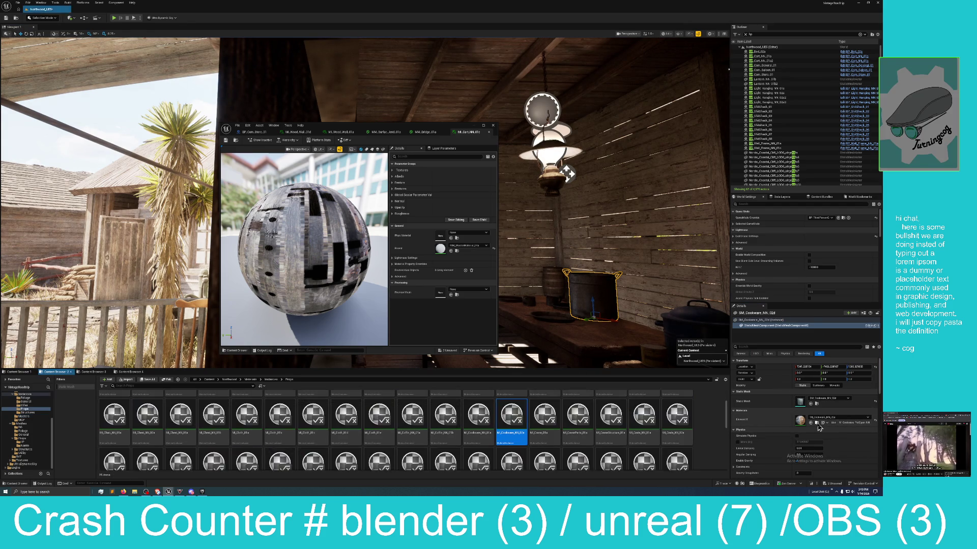
pyautogui.doubleClick(511, 418)
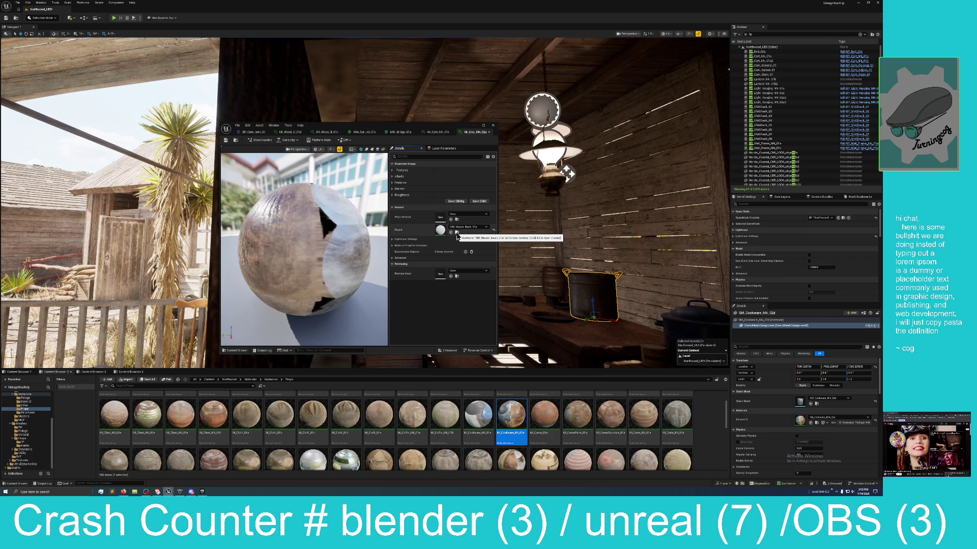
# - Open the parent master material MM_Master_Basic_01a maximized and survey its upper node groups
pyautogui.click(457, 232)
pyautogui.doubleClick(604, 416)
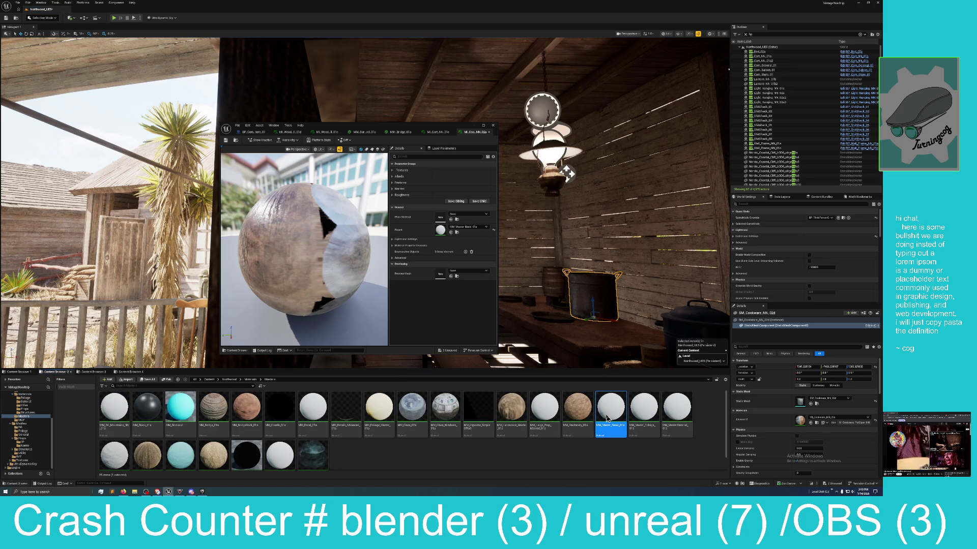
pyautogui.scroll(-9, 450, 226)
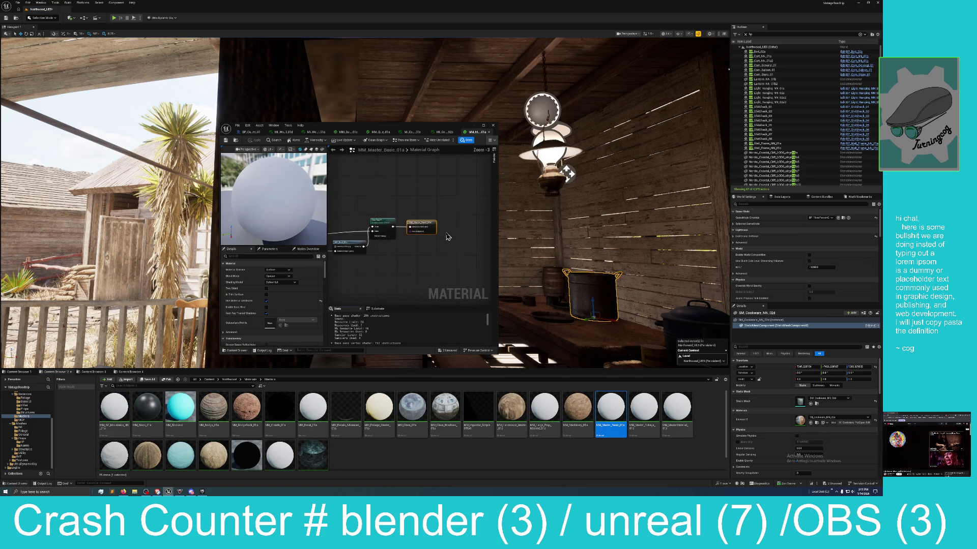
pyautogui.doubleClick(426, 131)
pyautogui.scroll(3, 491, 278)
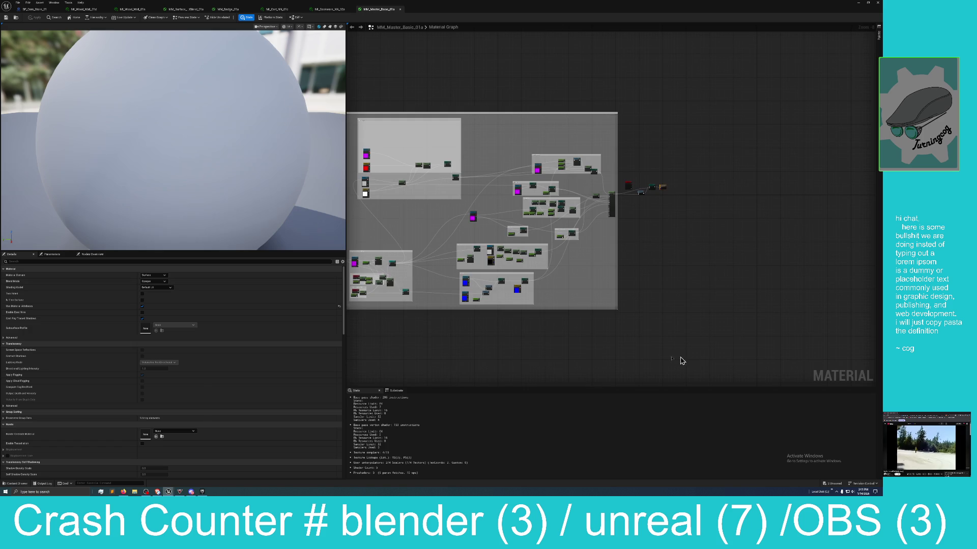
pyautogui.scroll(5, 449, 235)
pyautogui.moveTo(449, 235); pyautogui.dragTo(527, 344)
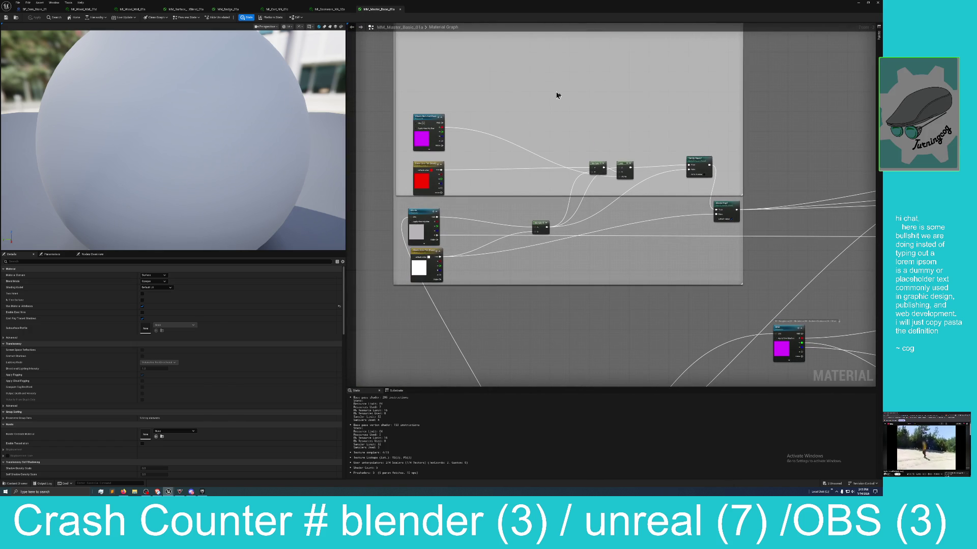
pyautogui.moveTo(529, 380)
pyautogui.mouseDown()
pyautogui.moveTo(531, 346)
pyautogui.moveTo(515, 313)
pyautogui.mouseUp()
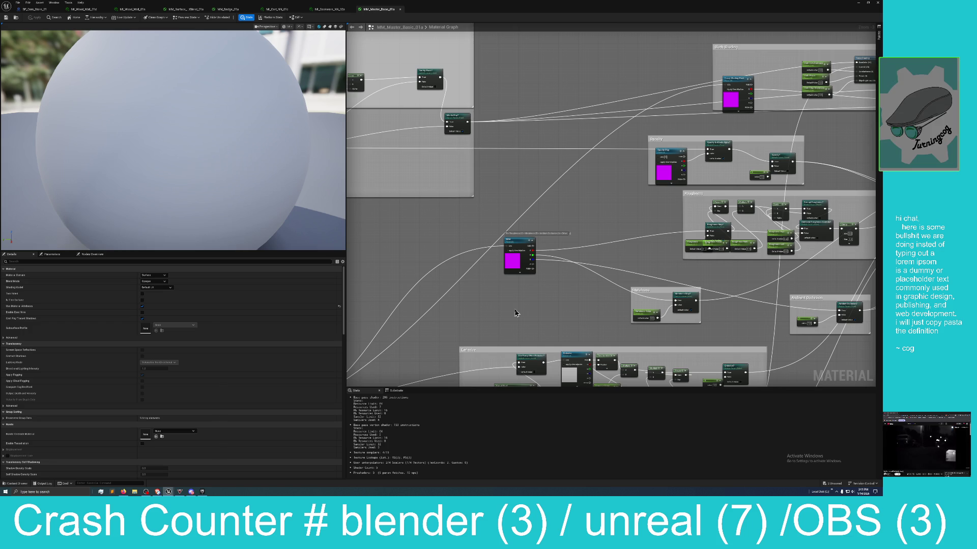
# - Compare the cookware and cart instances against the master graph, then restore the floating editor window
pyautogui.click(330, 9)
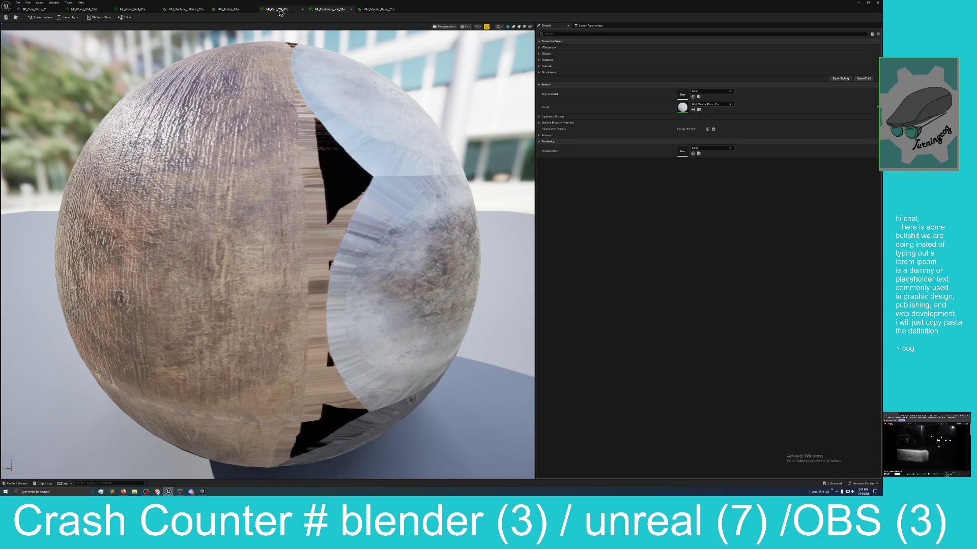
pyautogui.click(279, 10)
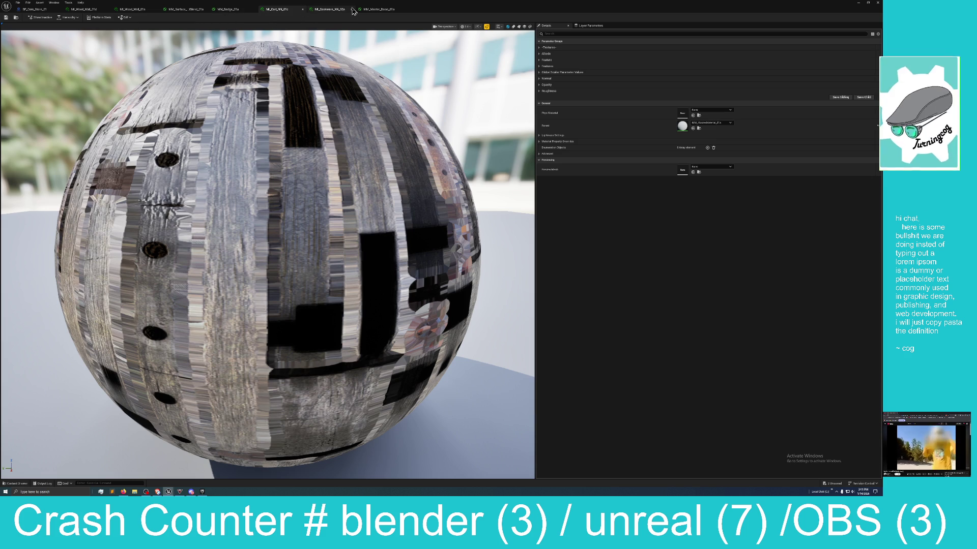
pyautogui.click(377, 10)
pyautogui.scroll(-4, 587, 208)
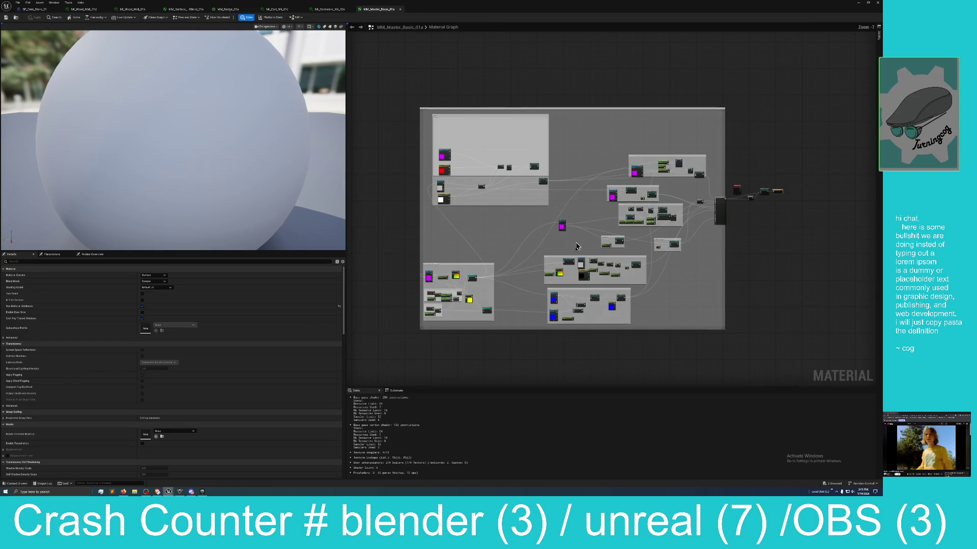
pyautogui.scroll(5, 577, 262)
pyautogui.scroll(1, 577, 262)
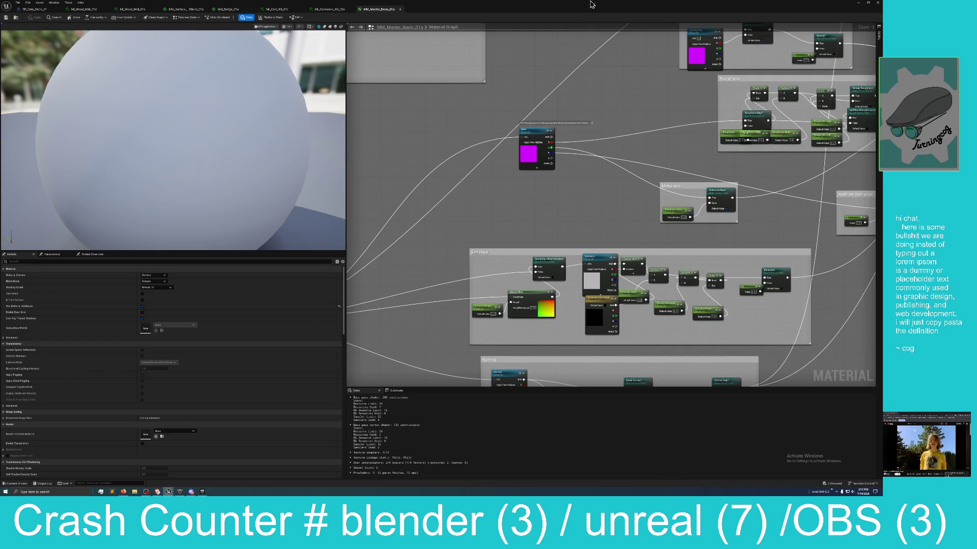
pyautogui.doubleClick(584, 4)
# - Select the dry-goods object on the table and open its material instance MI_Drygoods_NN_02a
pyautogui.press('f')
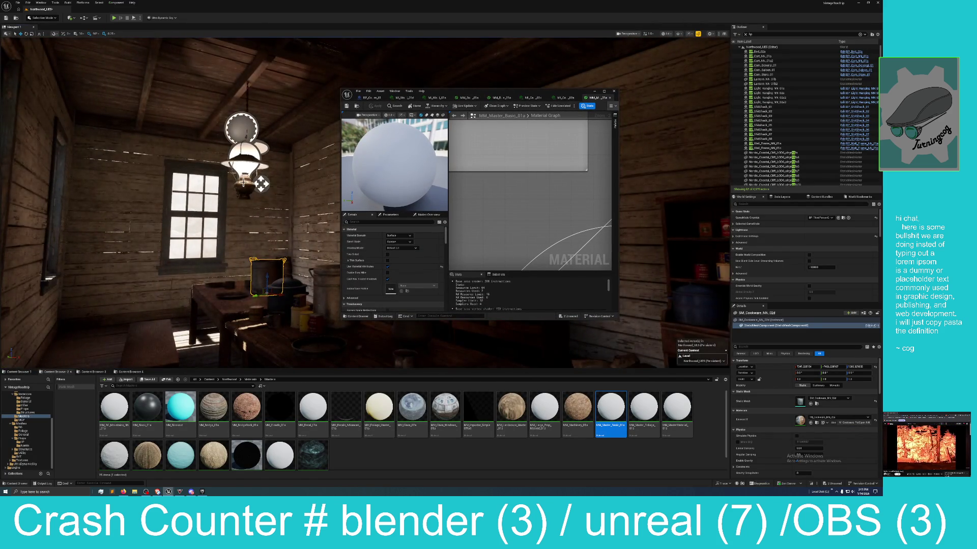
pyautogui.click(243, 182)
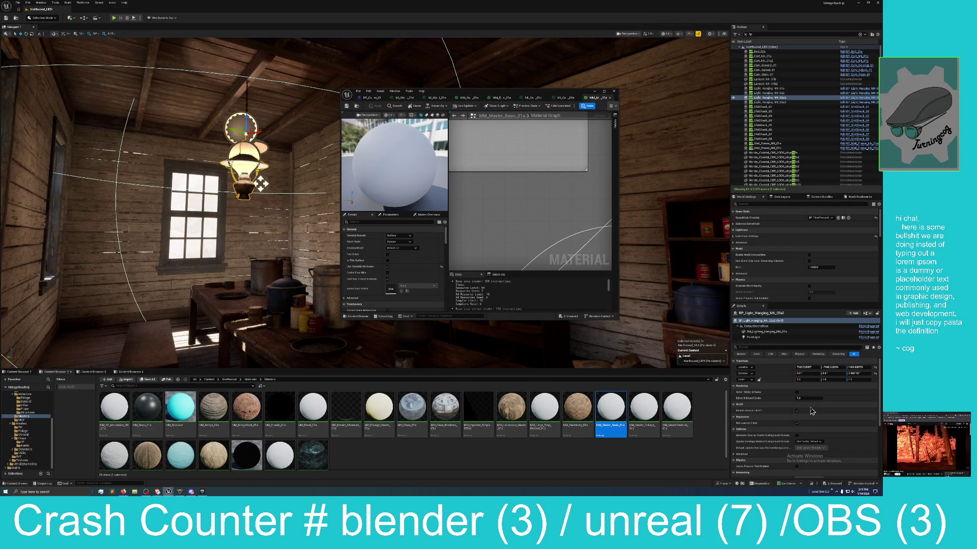
pyautogui.scroll(-1, 800, 418)
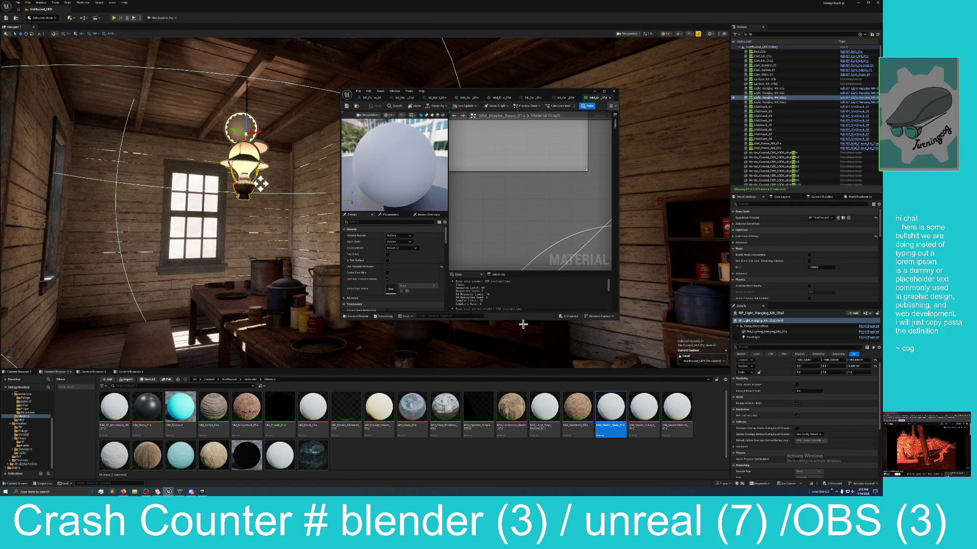
pyautogui.click(301, 322)
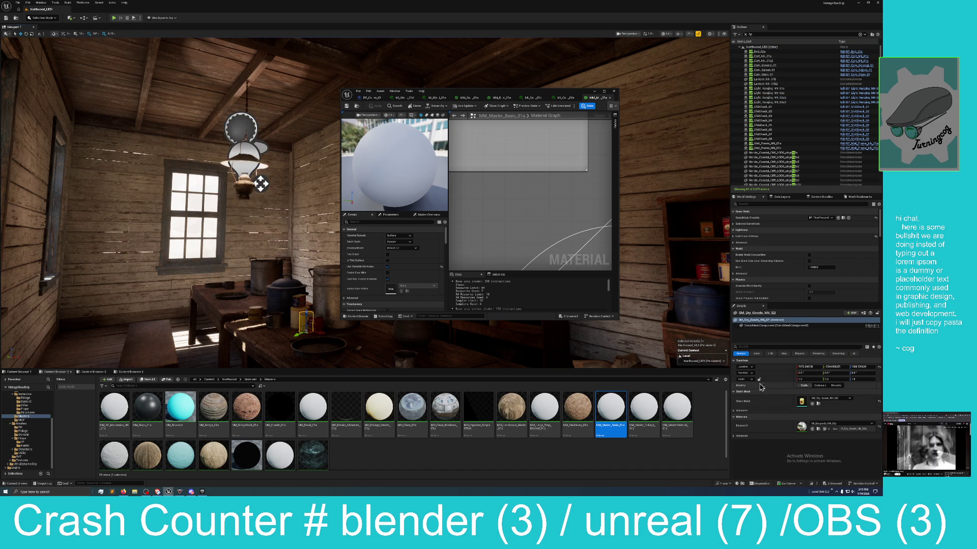
pyautogui.click(818, 403)
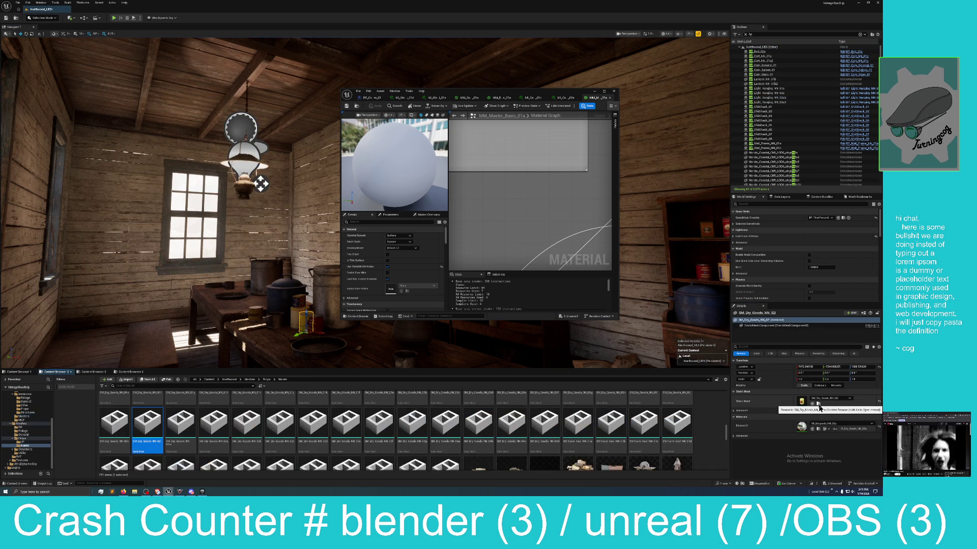
pyautogui.click(818, 429)
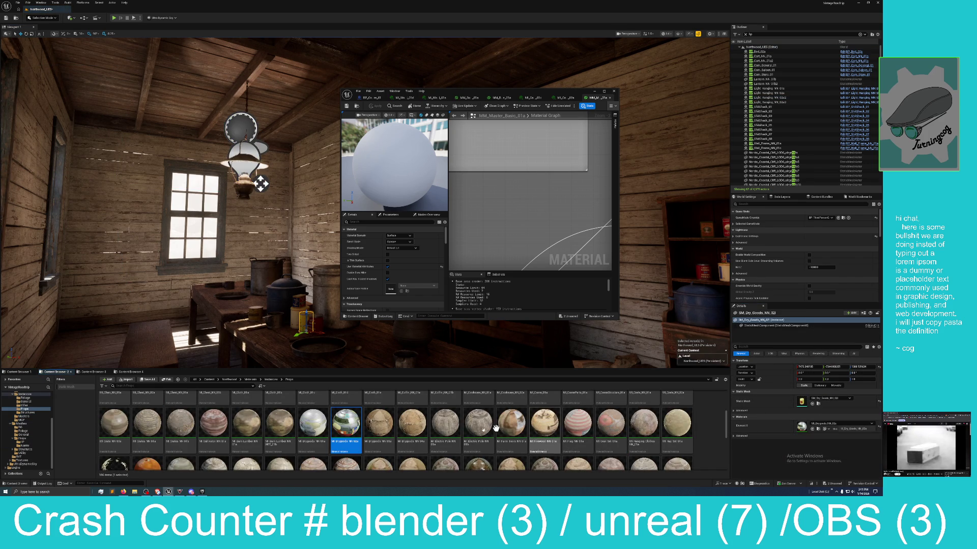
pyautogui.doubleClick(350, 429)
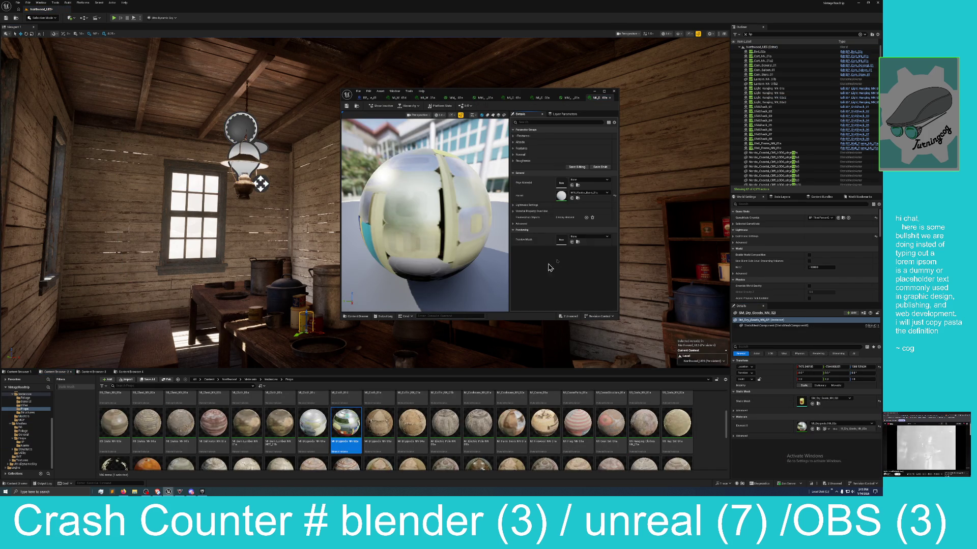
# - Locate and open its parent master material MM_MasterMaterial_01a
pyautogui.scroll(1, 659, 419)
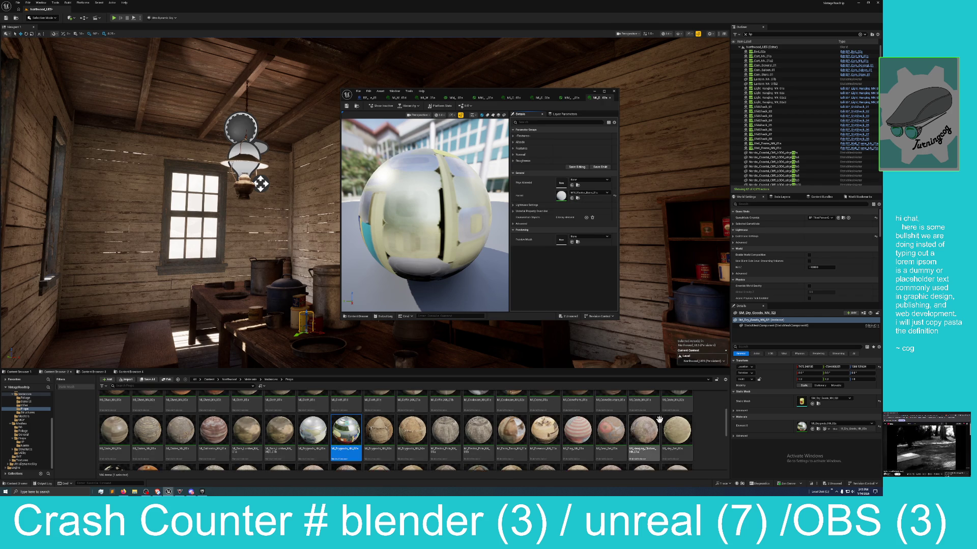
pyautogui.click(578, 243)
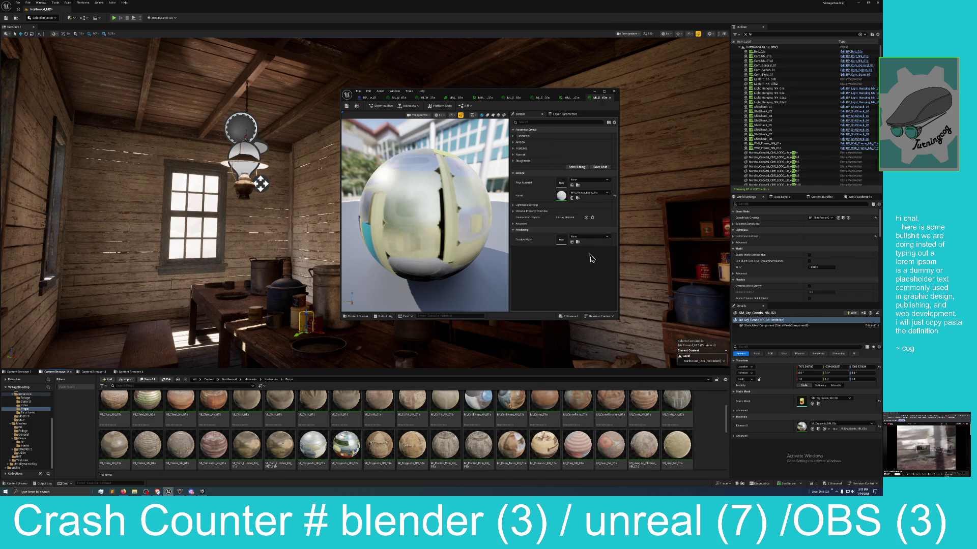
pyautogui.click(577, 198)
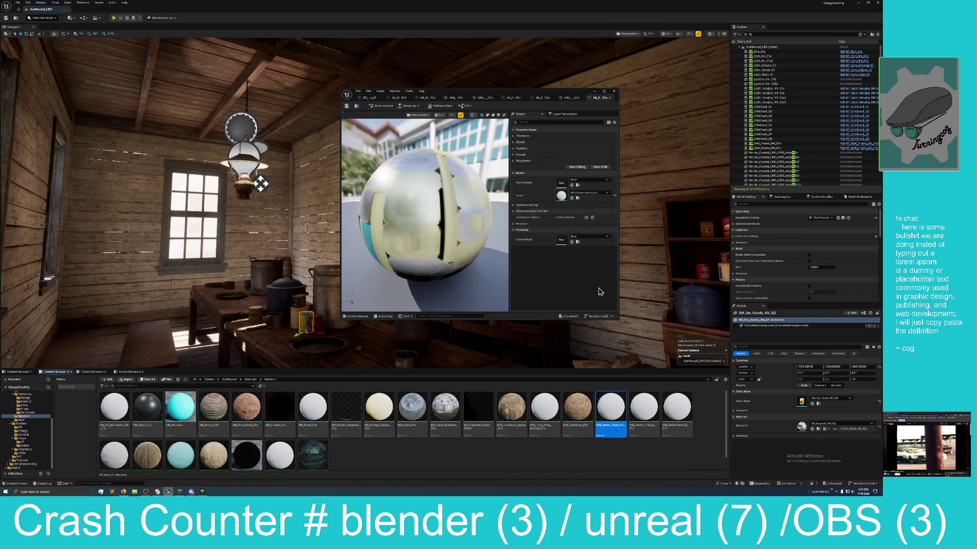
pyautogui.doubleClick(687, 417)
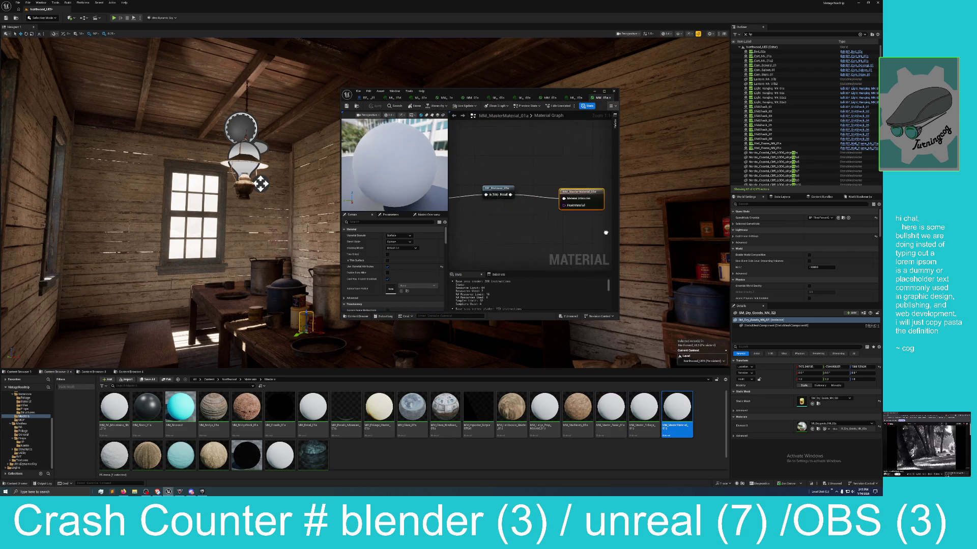
# - Maximize the MM_MasterMaterial_01a editor, pan and zoom across its node network, then close it
pyautogui.doubleClick(488, 97)
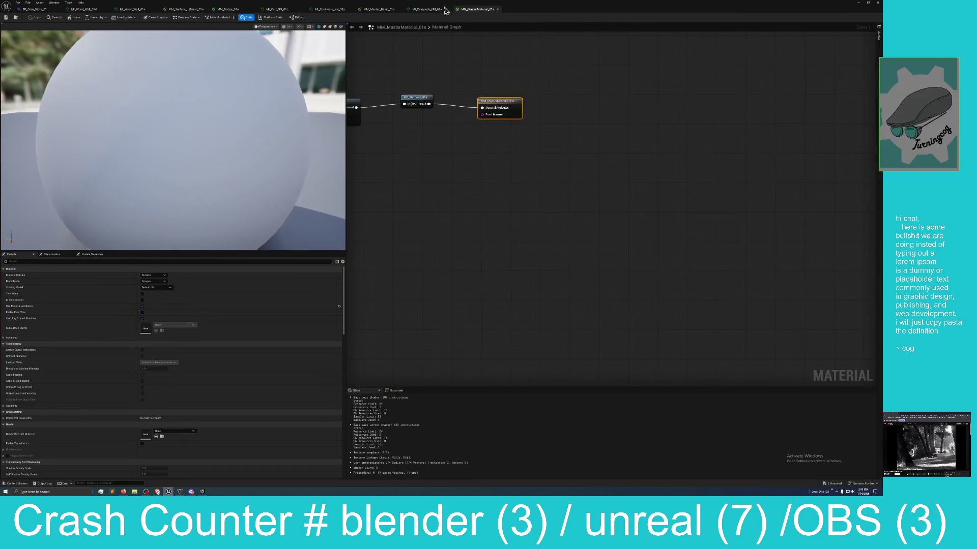
pyautogui.scroll(-5, 604, 288)
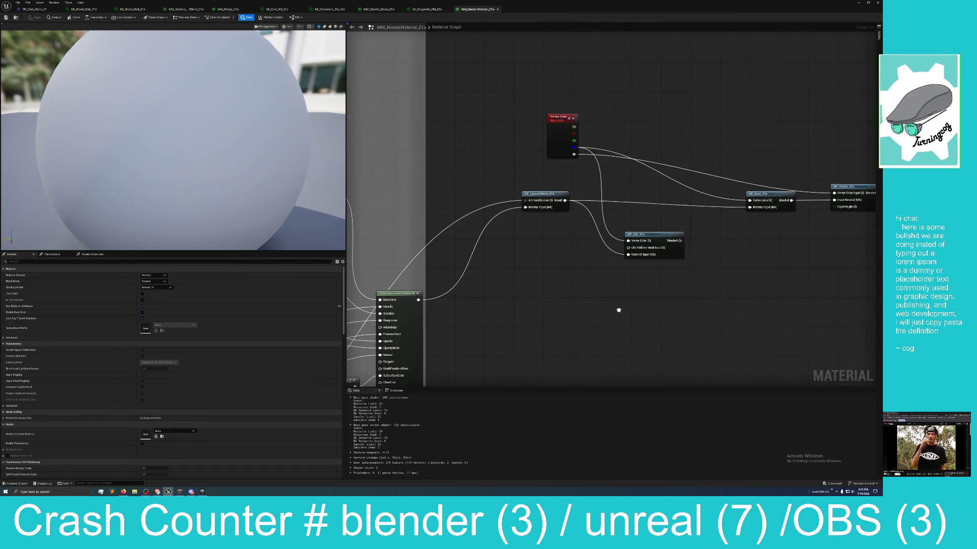
pyautogui.moveTo(607, 319); pyautogui.dragTo(596, 295)
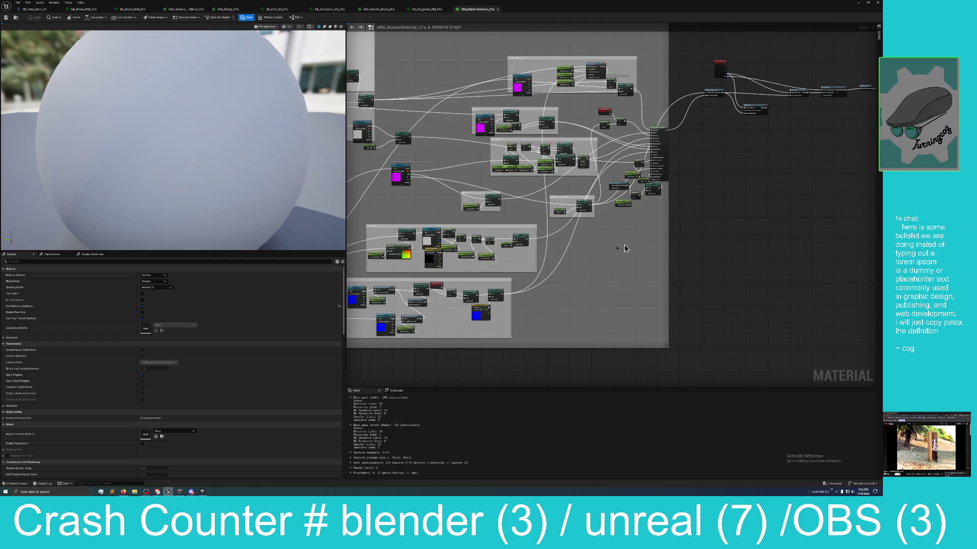
pyautogui.scroll(4, 823, 243)
pyautogui.moveTo(823, 243)
pyautogui.mouseDown()
pyautogui.moveTo(801, 284)
pyautogui.moveTo(780, 283)
pyautogui.moveTo(784, 295)
pyautogui.mouseUp()
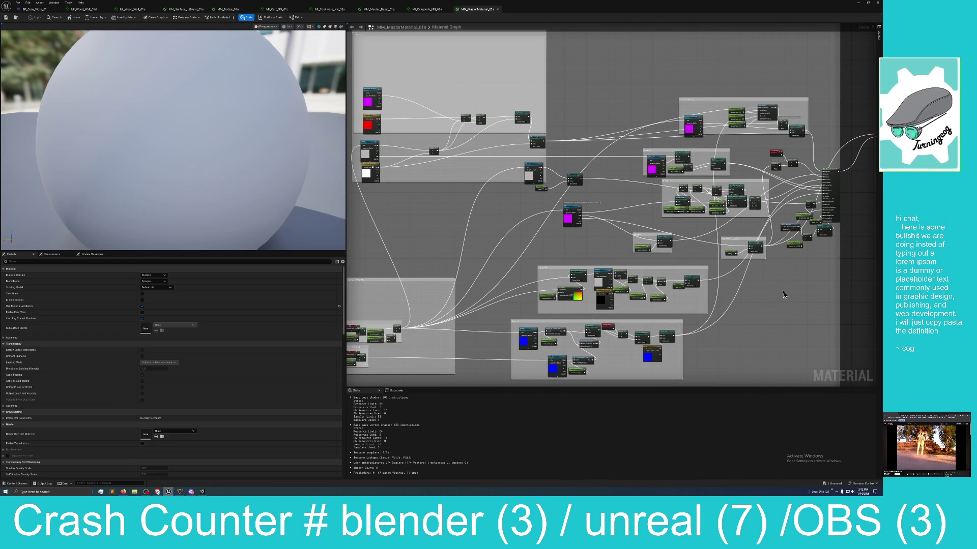
pyautogui.scroll(-8, 557, 202)
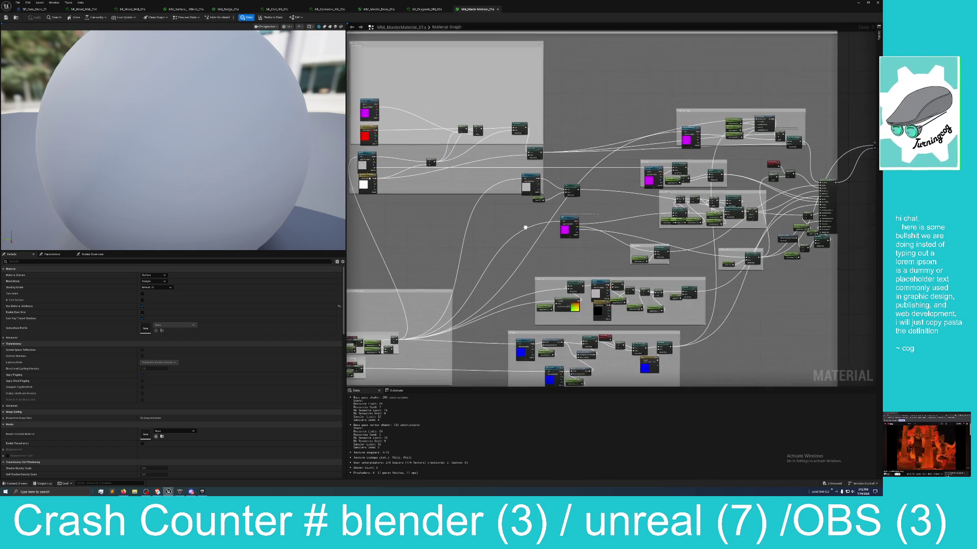
pyautogui.scroll(1, 557, 202)
pyautogui.moveTo(557, 202); pyautogui.dragTo(492, 188)
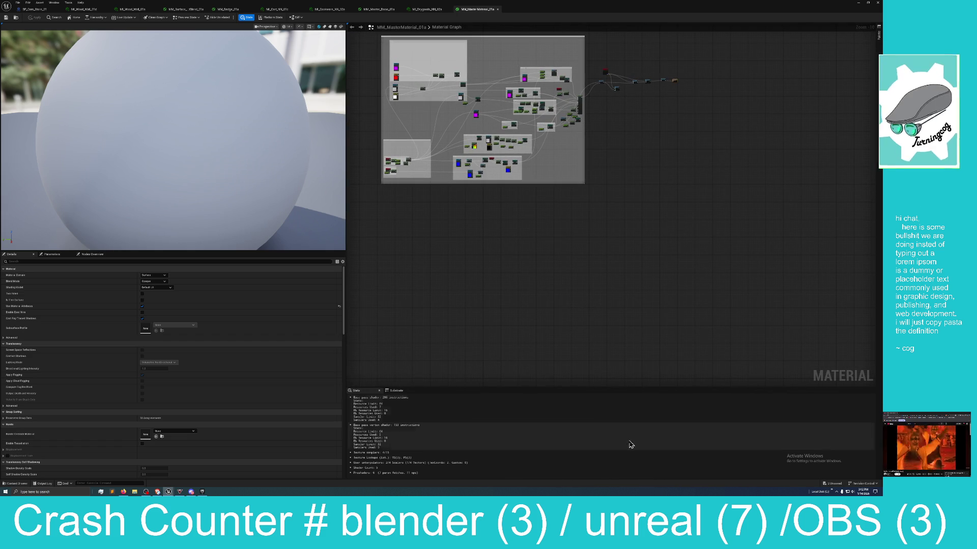
pyautogui.moveTo(758, 273); pyautogui.dragTo(630, 246)
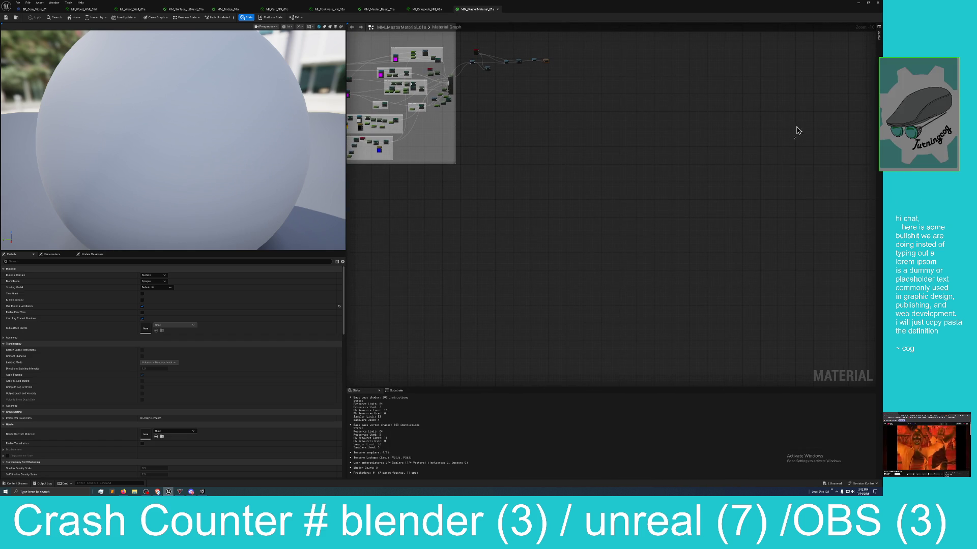
pyautogui.moveTo(693, 214)
pyautogui.mouseDown()
pyautogui.moveTo(693, 270)
pyautogui.moveTo(717, 266)
pyautogui.mouseUp()
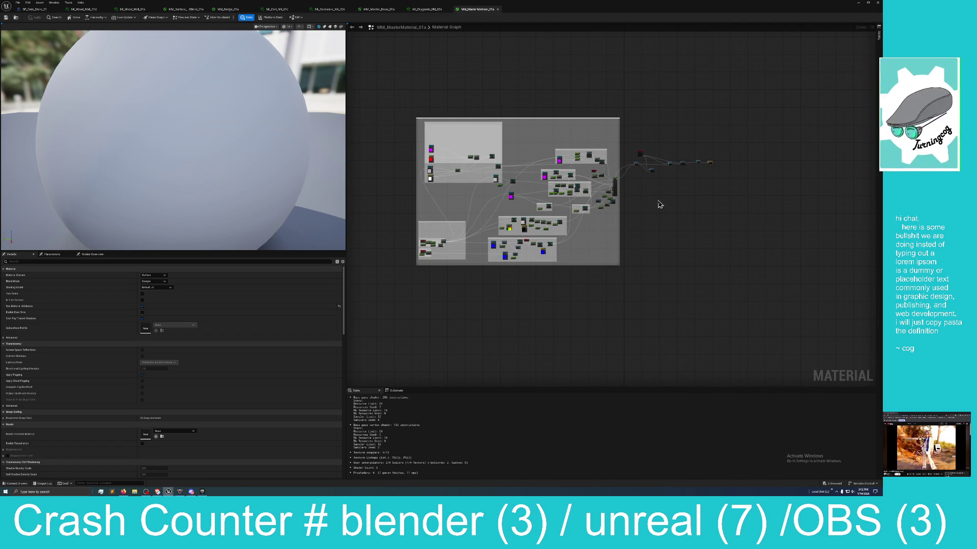
pyautogui.moveTo(661, 218); pyautogui.dragTo(622, 208)
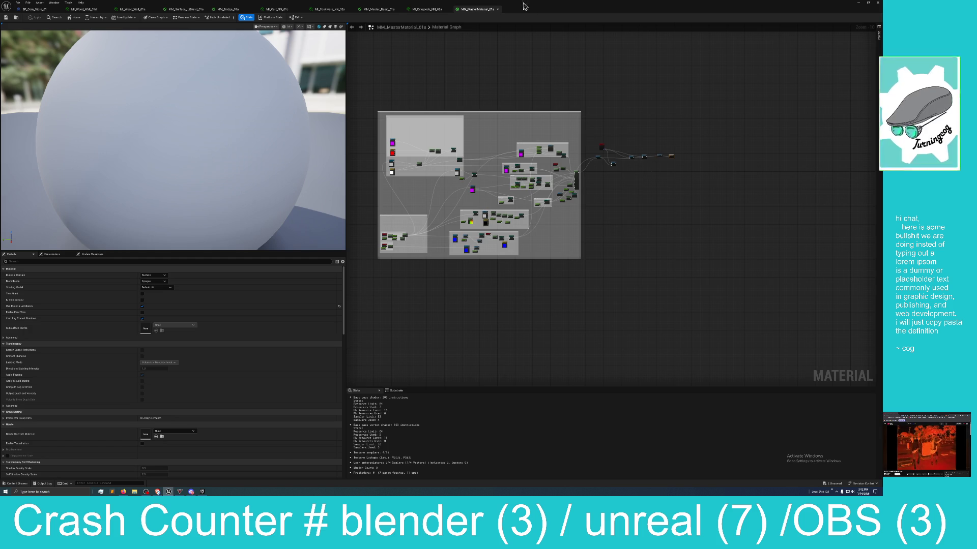
pyautogui.press('super+Down')
pyautogui.press('super+Down')
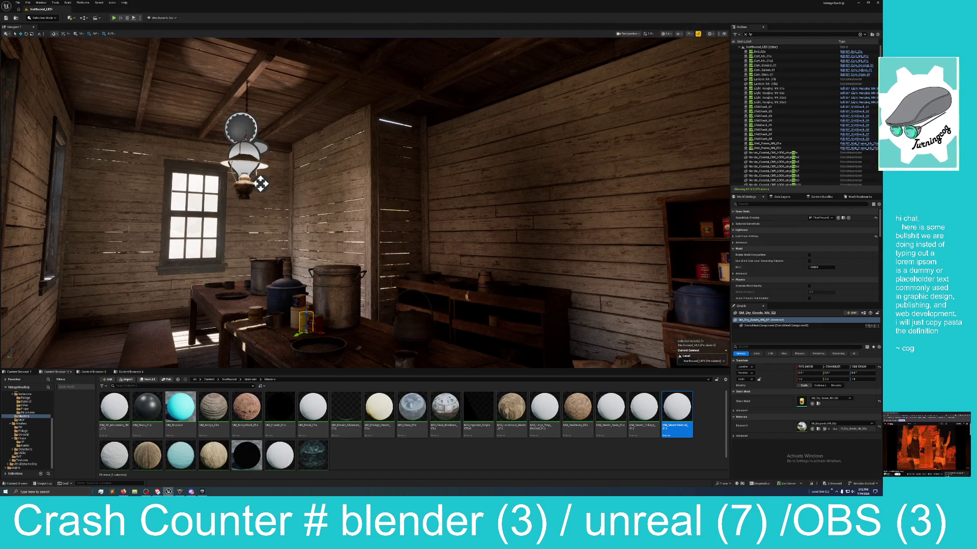
# - Fly the viewport camera out of the cabin toward the red buildings and cliffs
pyautogui.moveTo(261, 184); pyautogui.dragTo(331, 173)
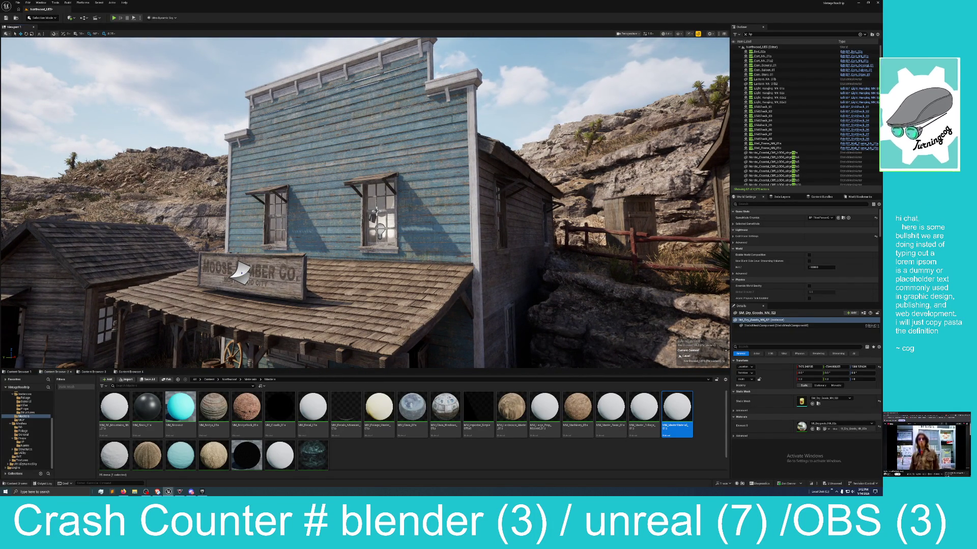
pyautogui.moveTo(377, 211); pyautogui.dragTo(2, 277)
pyautogui.moveTo(430, 212)
pyautogui.mouseDown()
pyautogui.moveTo(143, 237)
pyautogui.moveTo(376, 215)
pyautogui.mouseUp()
# - Select BP_Com_Store_01, then hide and show it again with its Outliner visibility toggle
pyautogui.click(376, 215)
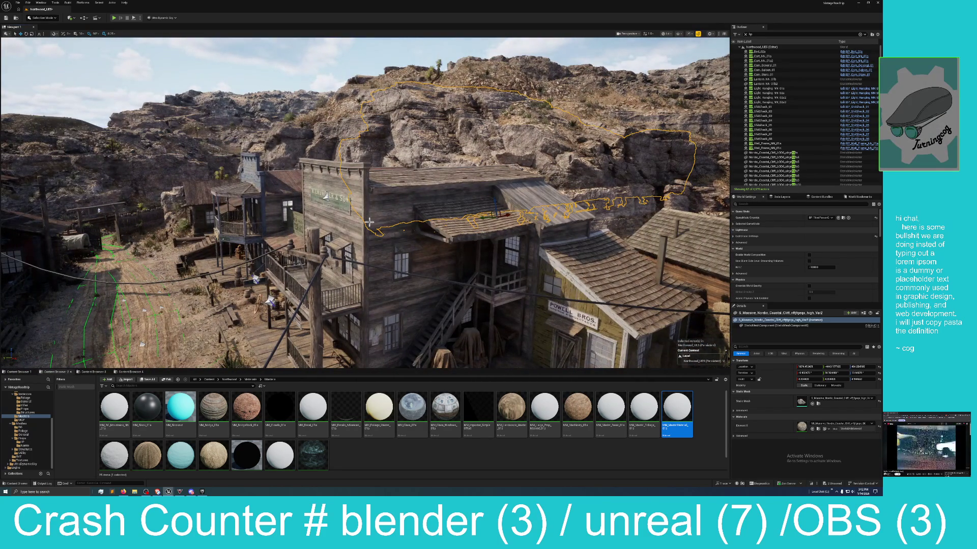
pyautogui.click(403, 220)
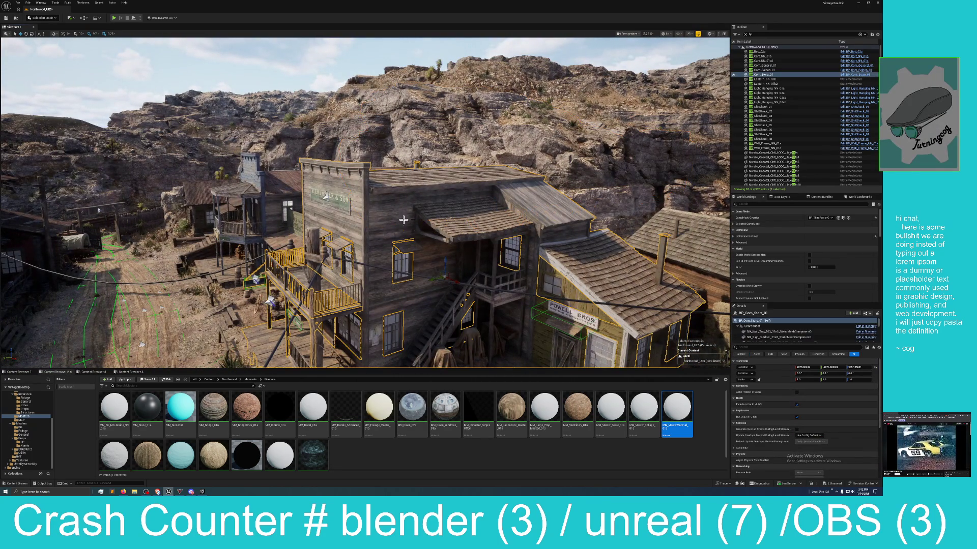
pyautogui.click(733, 75)
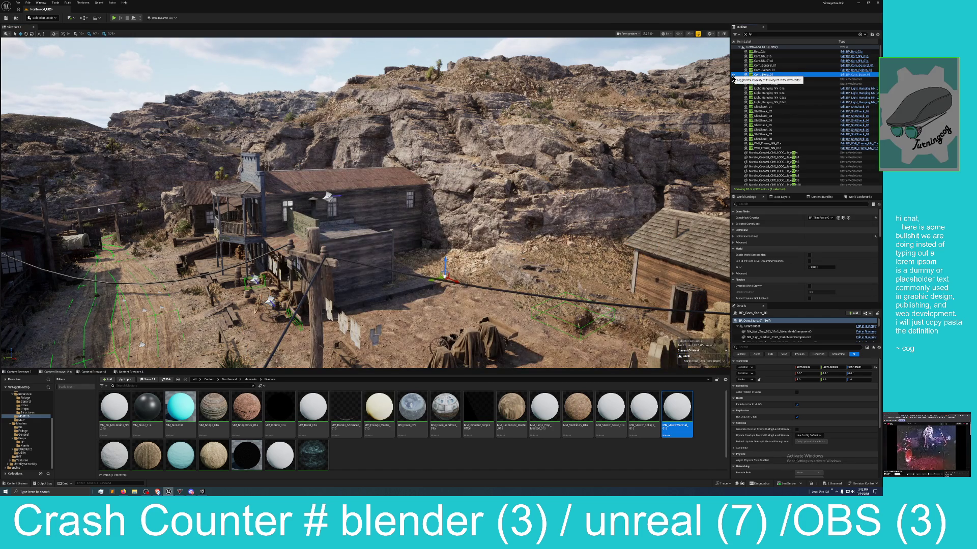
pyautogui.click(733, 76)
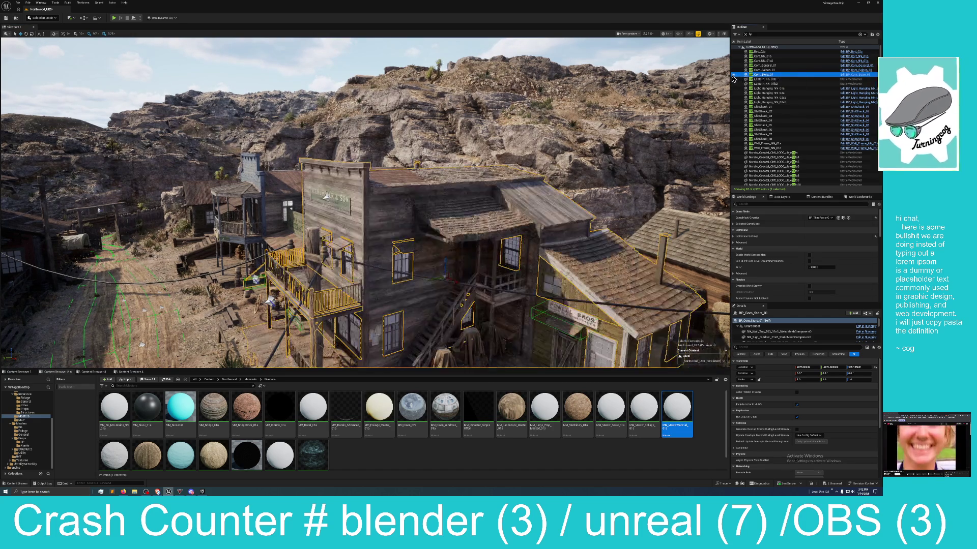
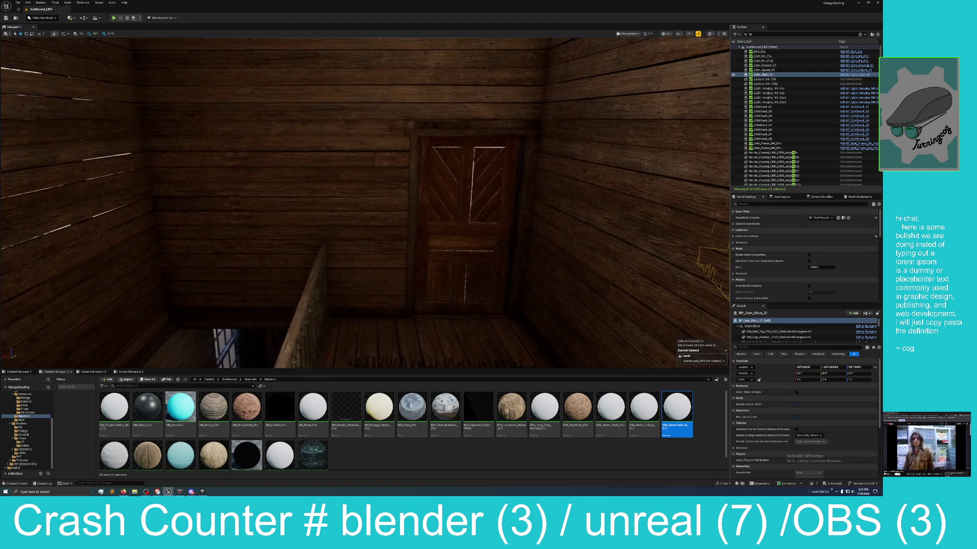
# - Select the store's door wall, the neighbouring left wall, the door and the right wall
pyautogui.click(359, 196)
pyautogui.keyDown('ctrl'); pyautogui.click(227, 178); pyautogui.keyUp('ctrl')
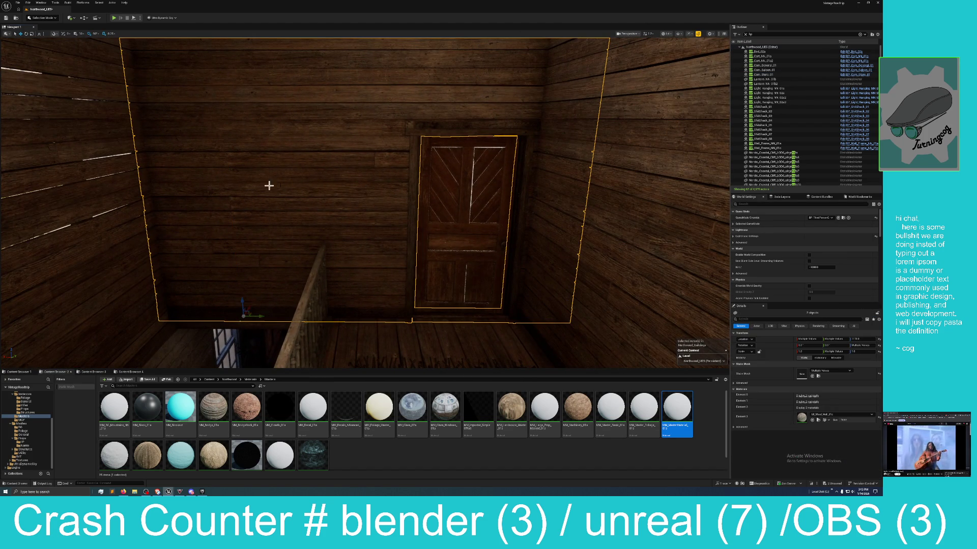
pyautogui.keyDown('ctrl'); pyautogui.click(457, 203); pyautogui.keyUp('ctrl')
pyautogui.keyDown('ctrl'); pyautogui.click(588, 164); pyautogui.keyUp('ctrl')
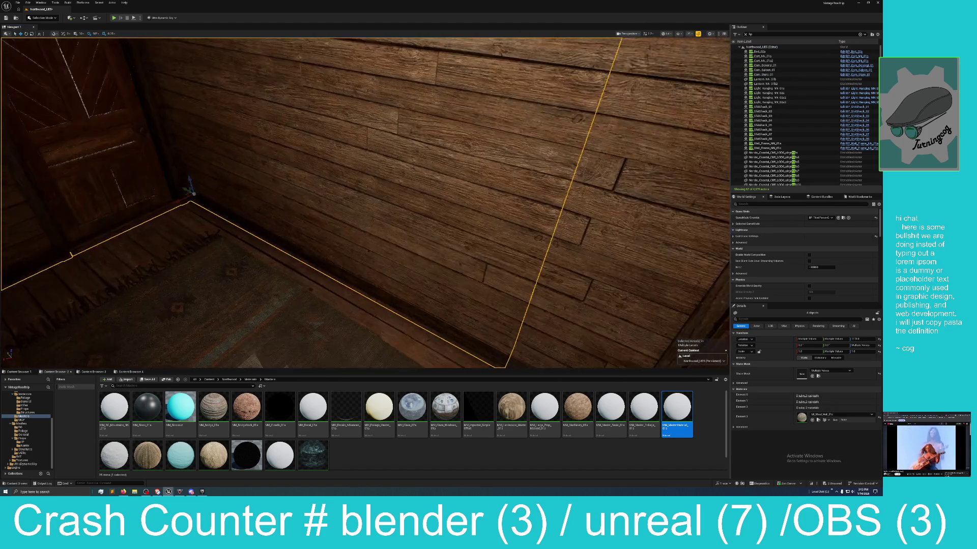
pyautogui.moveTo(365, 204)
pyautogui.mouseDown()
pyautogui.moveTo(574, 207)
pyautogui.moveTo(605, 226)
pyautogui.moveTo(591, 231)
pyautogui.mouseUp()
pyautogui.scroll(3, 574, 207)
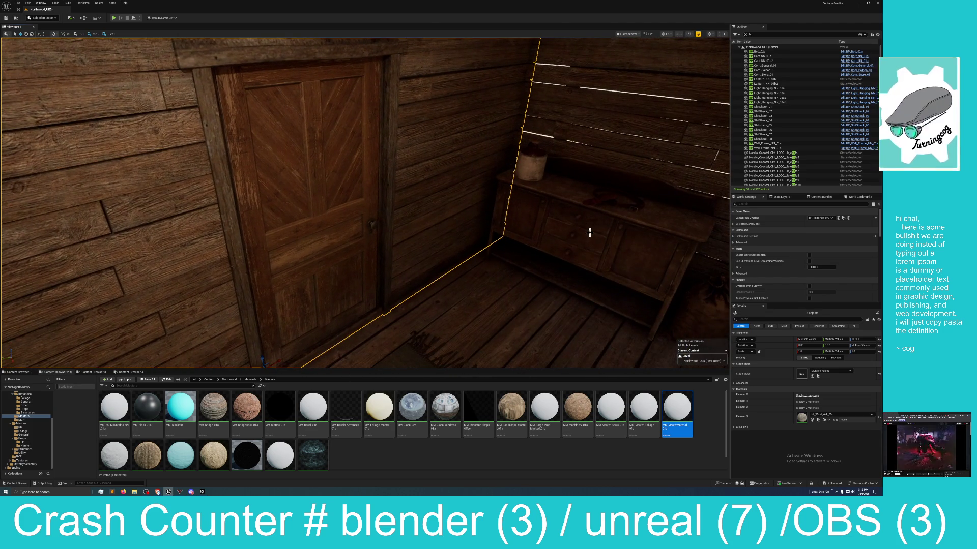
# - Add the right-wall shelf planks, leaving the bench out, and open the Blueprints menu
pyautogui.keyDown('ctrl'); pyautogui.click(599, 175); pyautogui.keyUp('ctrl')
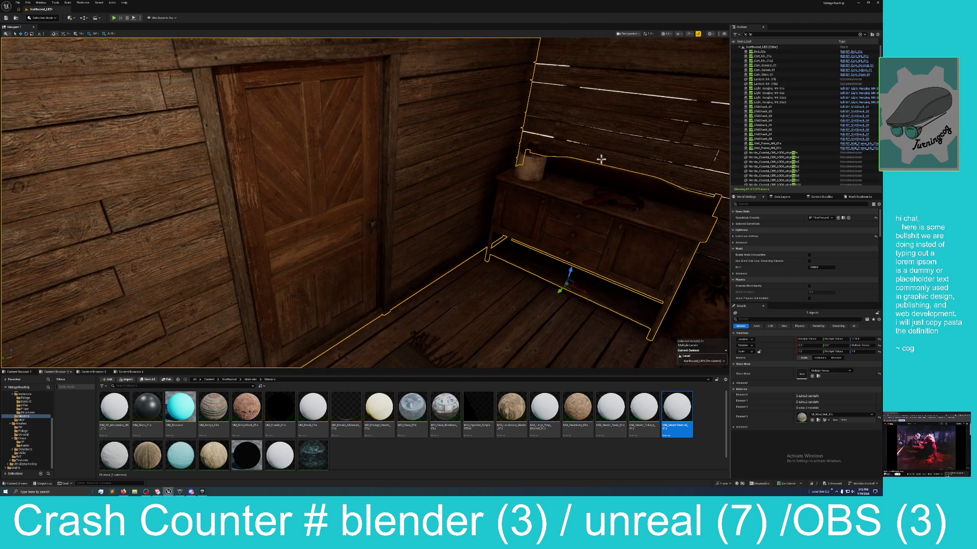
pyautogui.keyDown('ctrl'); pyautogui.click(578, 194); pyautogui.keyUp('ctrl')
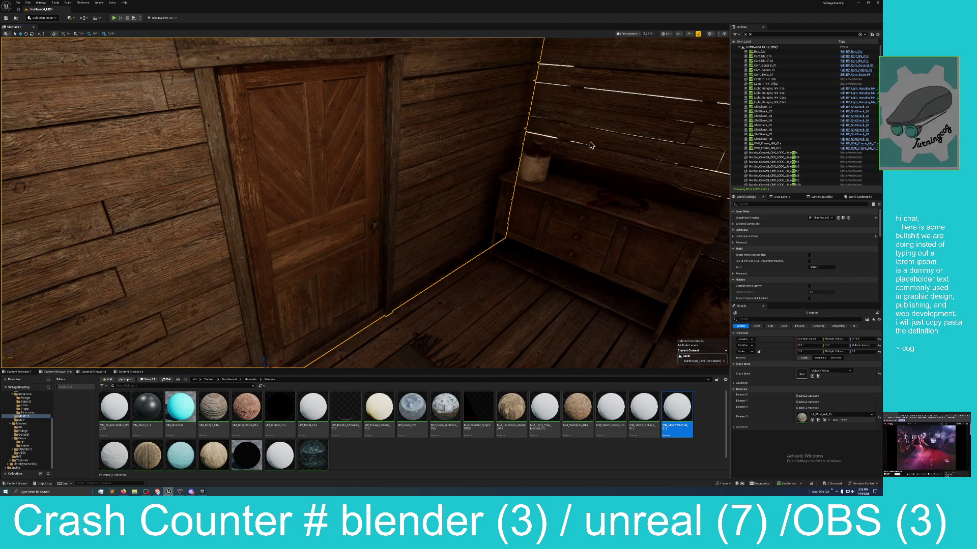
pyautogui.keyDown('ctrl'); pyautogui.click(583, 140); pyautogui.keyUp('ctrl')
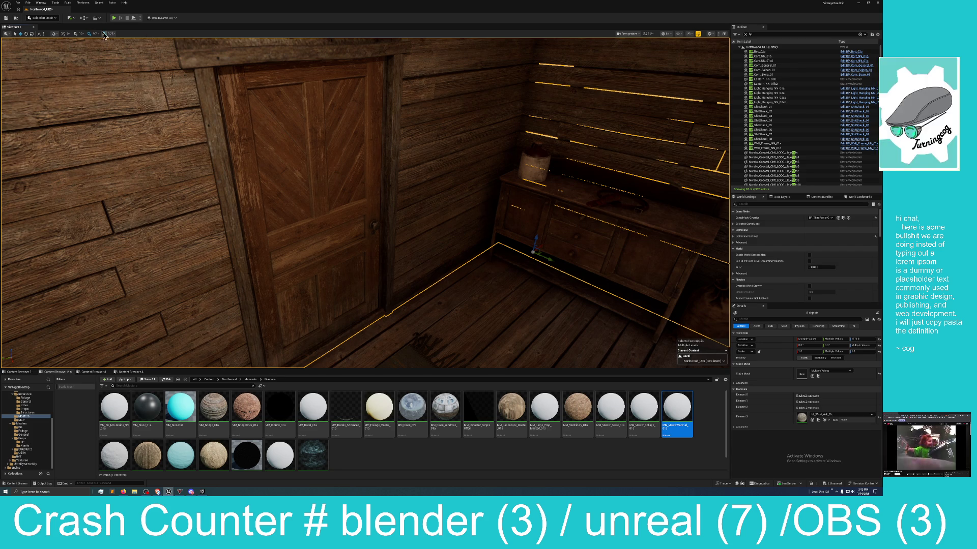
pyautogui.click(83, 18)
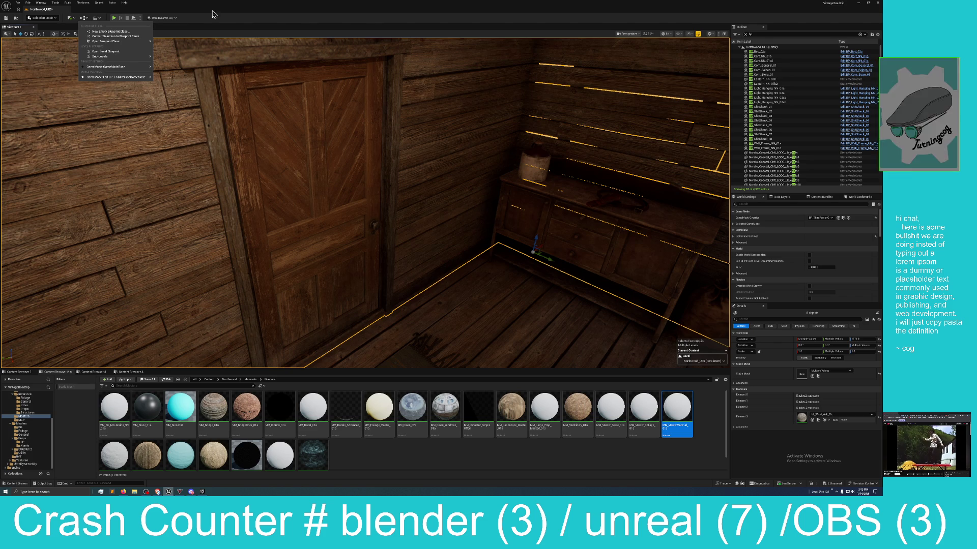
# - Dismiss the Blueprints menu and add the window sill to the selection
pyautogui.click(583, 122)
pyautogui.moveTo(584, 120)
pyautogui.mouseDown()
pyautogui.moveTo(662, 122)
pyautogui.moveTo(582, 137)
pyautogui.mouseUp()
pyautogui.moveTo(546, 176)
pyautogui.mouseDown()
pyautogui.moveTo(505, 153)
pyautogui.moveTo(463, 204)
pyautogui.mouseUp()
pyautogui.keyDown('ctrl'); pyautogui.click(454, 221); pyautogui.keyUp('ctrl')
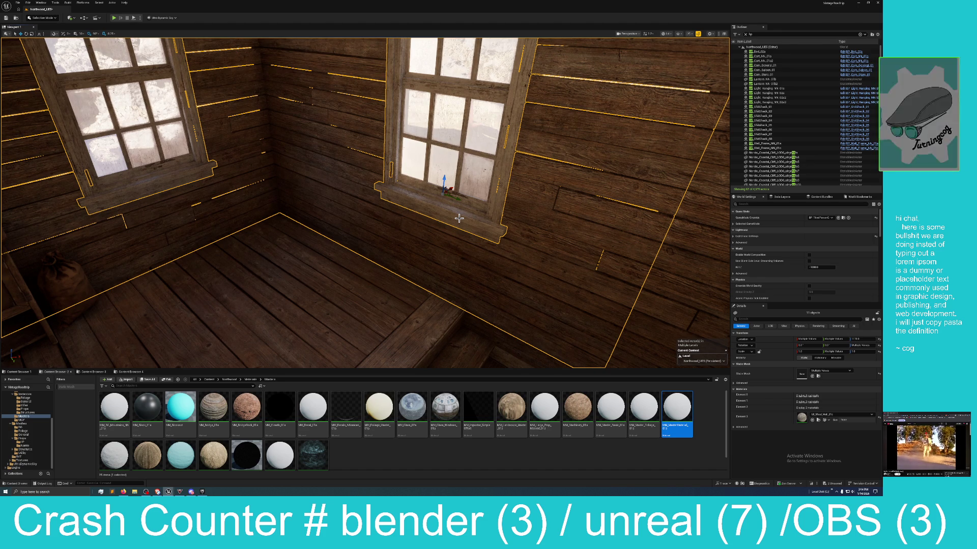
# - Add the stair railing and three stairwell pieces, framing the selection with F
pyautogui.moveTo(453, 219)
pyautogui.mouseDown()
pyautogui.moveTo(462, 227)
pyautogui.moveTo(395, 214)
pyautogui.mouseUp()
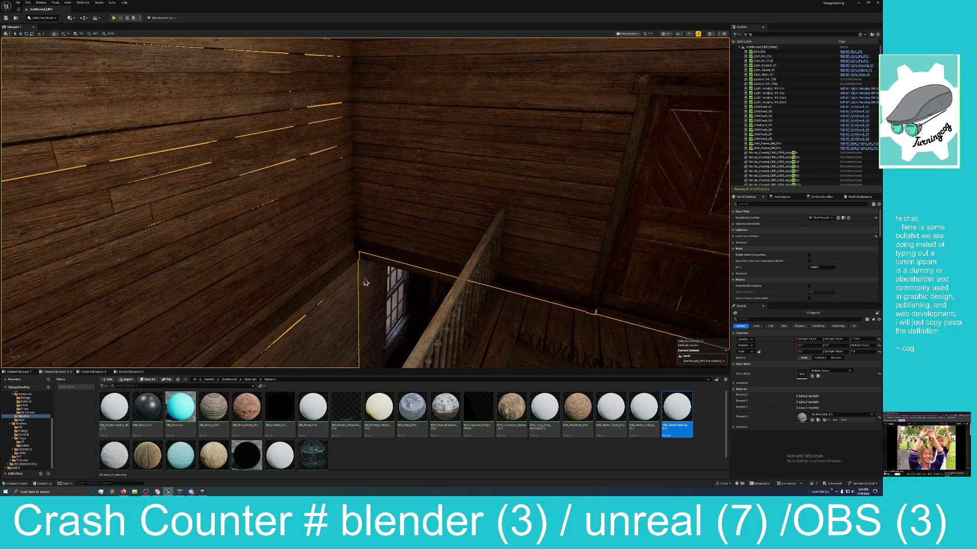
pyautogui.moveTo(364, 283); pyautogui.dragTo(364, 311)
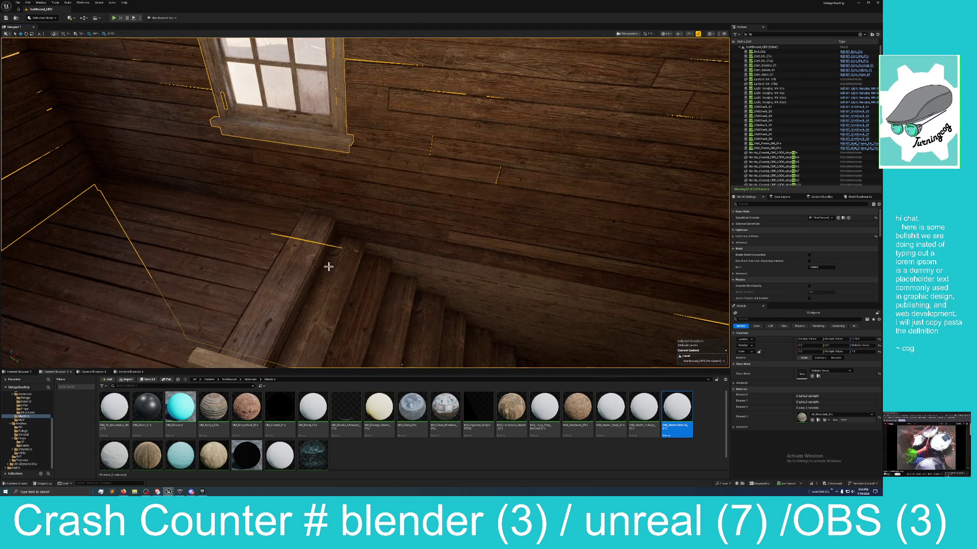
pyautogui.moveTo(298, 270)
pyautogui.mouseDown()
pyautogui.moveTo(301, 239)
pyautogui.moveTo(425, 305)
pyautogui.mouseUp()
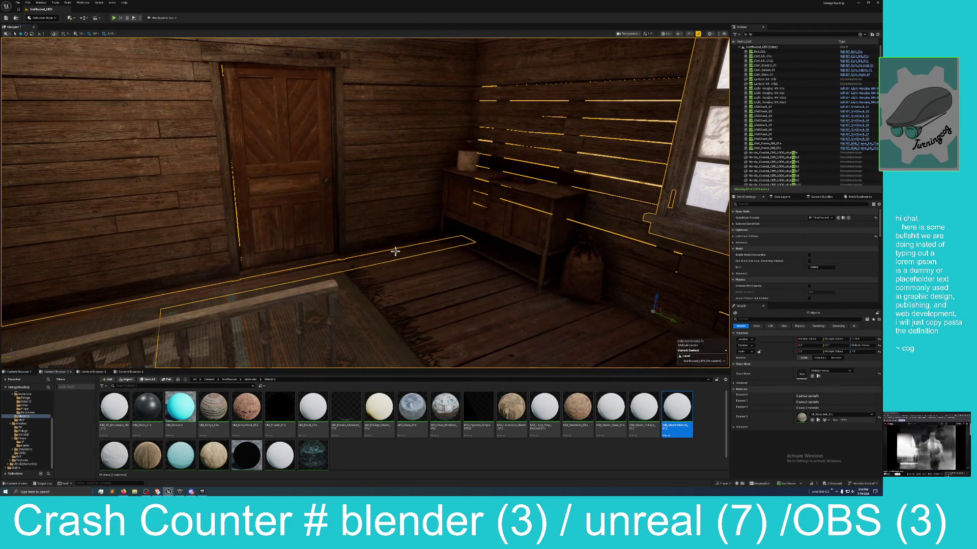
pyautogui.moveTo(394, 269); pyautogui.dragTo(406, 268)
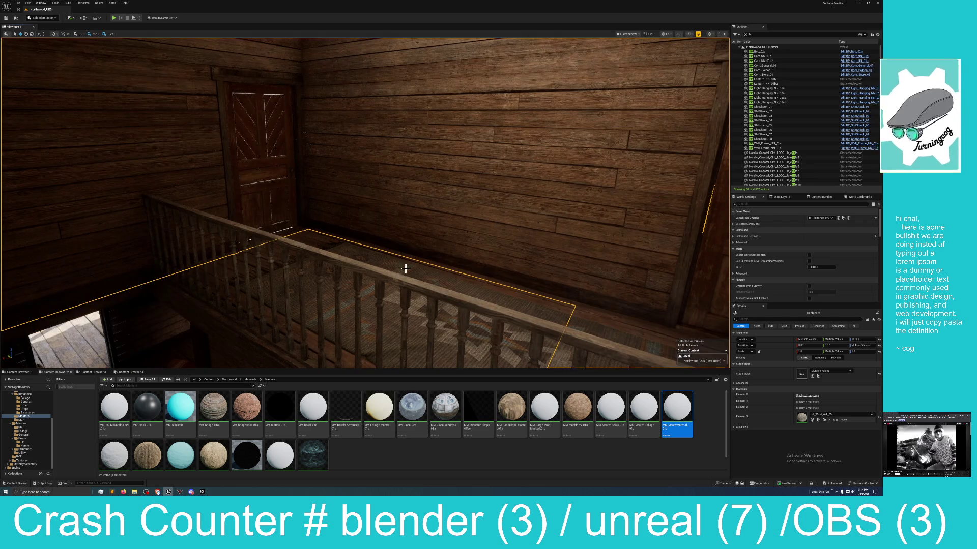
pyautogui.keyDown('ctrl'); pyautogui.click(491, 284); pyautogui.keyUp('ctrl')
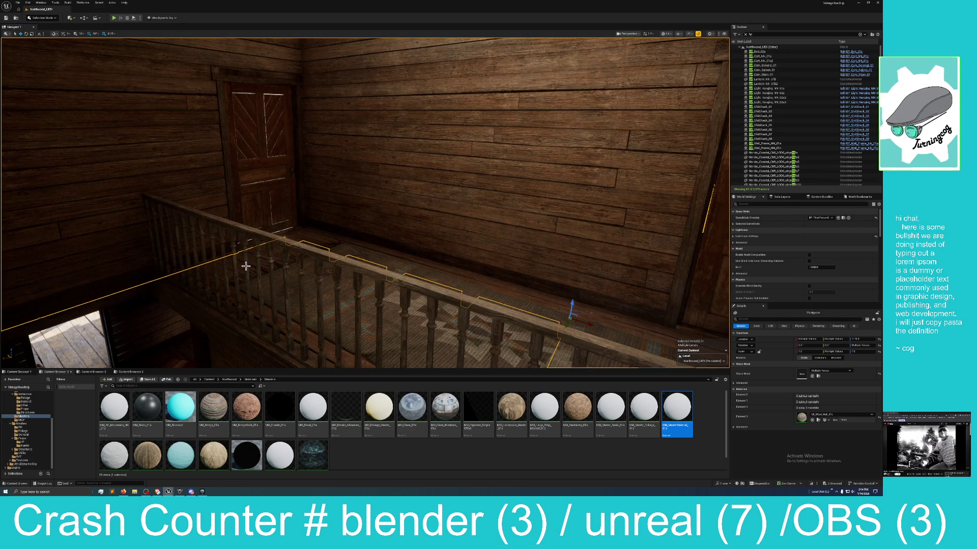
pyautogui.keyDown('ctrl'); pyautogui.click(228, 268); pyautogui.keyUp('ctrl')
pyautogui.keyDown('ctrl'); pyautogui.click(255, 236); pyautogui.keyUp('ctrl')
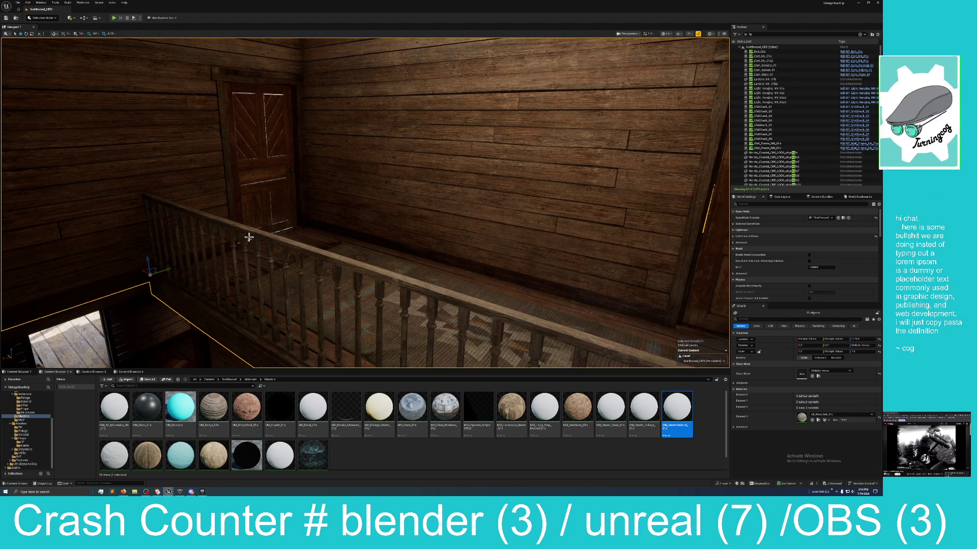
pyautogui.press('f')
pyautogui.keyDown('ctrl'); pyautogui.click(326, 210); pyautogui.keyUp('ctrl')
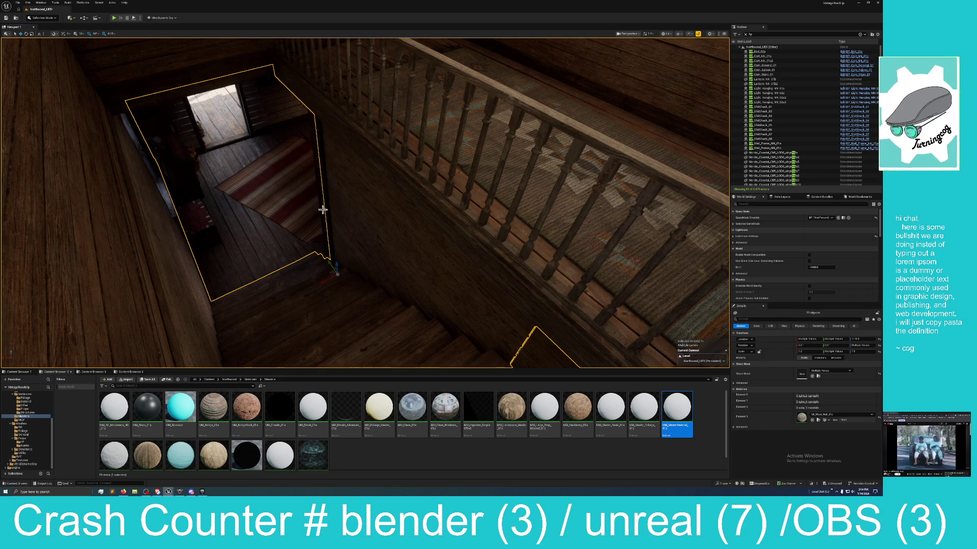
# - Remove a stray piece, then add the upstairs window wall, curtain and window
pyautogui.moveTo(397, 249)
pyautogui.mouseDown()
pyautogui.moveTo(465, 279)
pyautogui.moveTo(397, 224)
pyautogui.moveTo(145, 64)
pyautogui.moveTo(74, 94)
pyautogui.moveTo(507, 284)
pyautogui.mouseUp()
pyautogui.keyDown('ctrl'); pyautogui.click(481, 277); pyautogui.keyUp('ctrl')
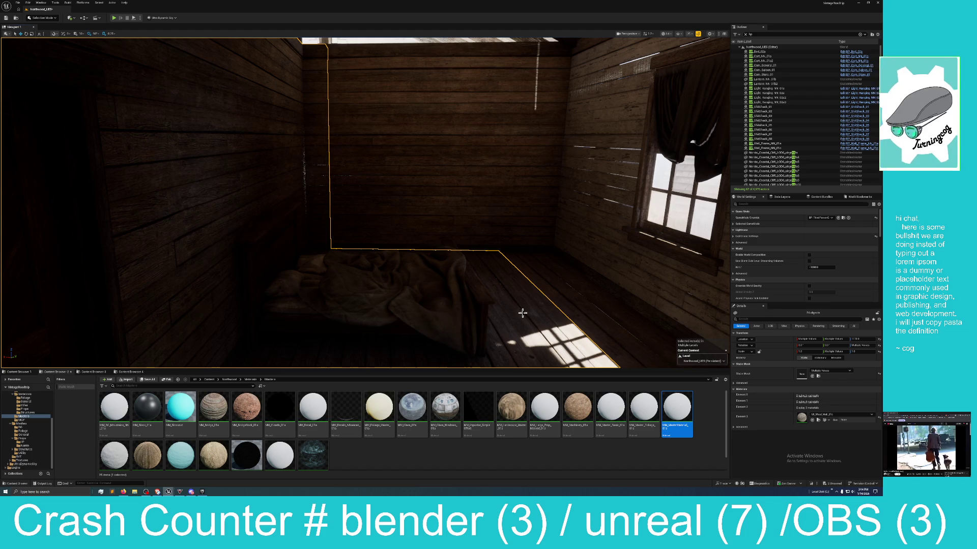
pyautogui.keyDown('ctrl'); pyautogui.click(589, 161); pyautogui.keyUp('ctrl')
pyautogui.moveTo(575, 186); pyautogui.dragTo(549, 194)
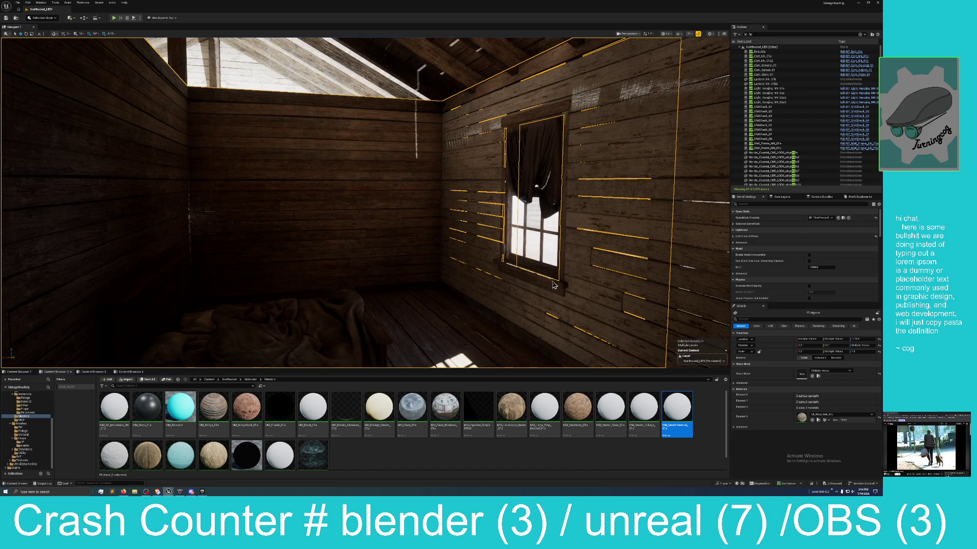
pyautogui.keyDown('ctrl'); pyautogui.click(551, 153); pyautogui.keyUp('ctrl')
# - Add the remaining window pieces, a wall piece, the right window frame and another curtained window
pyautogui.moveTo(578, 198)
pyautogui.mouseDown()
pyautogui.moveTo(562, 223)
pyautogui.moveTo(636, 255)
pyautogui.moveTo(517, 244)
pyautogui.mouseUp()
pyautogui.keyDown('ctrl'); pyautogui.click(575, 193); pyautogui.keyUp('ctrl')
pyautogui.keyDown('ctrl'); pyautogui.click(513, 219); pyautogui.keyUp('ctrl')
pyautogui.keyDown('ctrl'); pyautogui.click(603, 242); pyautogui.keyUp('ctrl')
pyautogui.keyDown('ctrl'); pyautogui.click(642, 254); pyautogui.keyUp('ctrl')
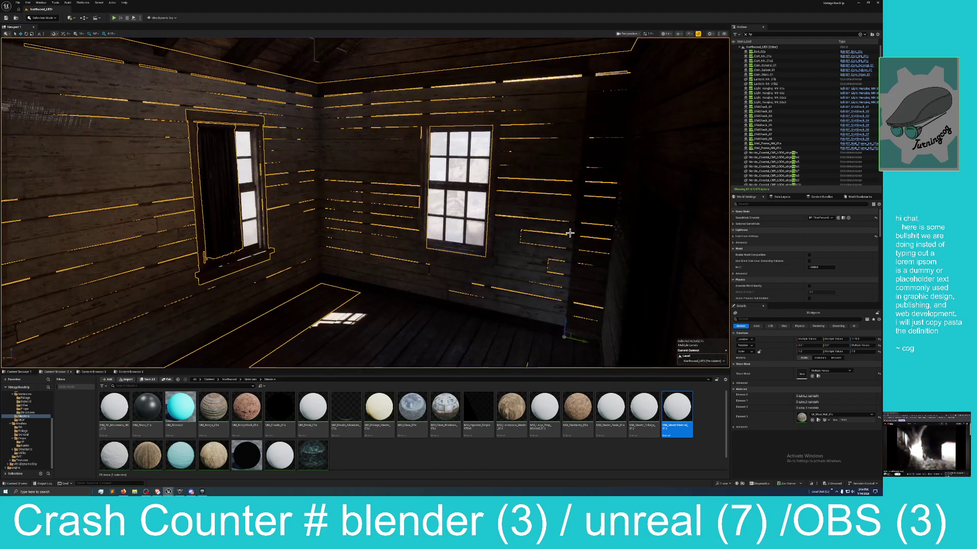
pyautogui.keyDown('ctrl'); pyautogui.click(474, 252); pyautogui.keyUp('ctrl')
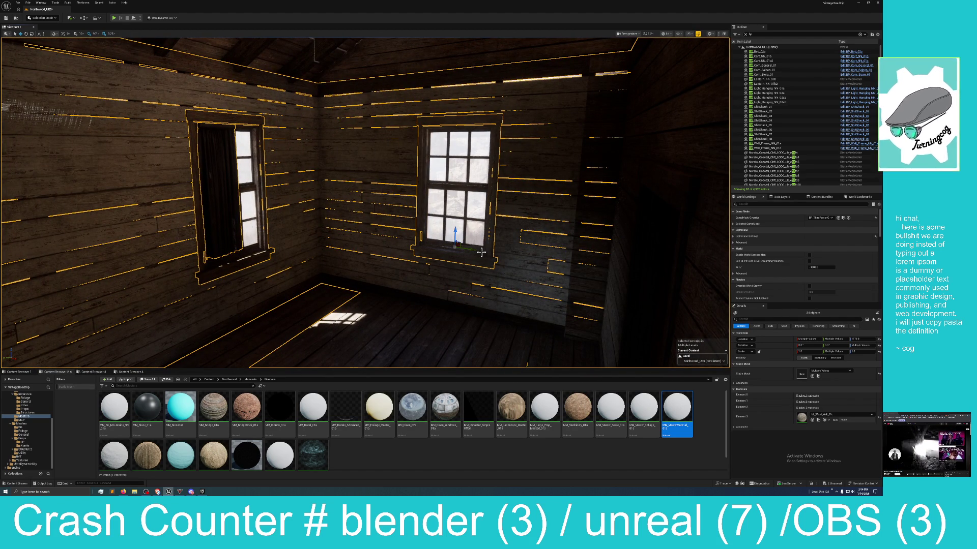
pyautogui.moveTo(472, 263)
pyautogui.mouseDown()
pyautogui.moveTo(391, 275)
pyautogui.moveTo(369, 265)
pyautogui.moveTo(446, 282)
pyautogui.mouseUp()
pyautogui.keyDown('ctrl'); pyautogui.click(389, 269); pyautogui.keyUp('ctrl')
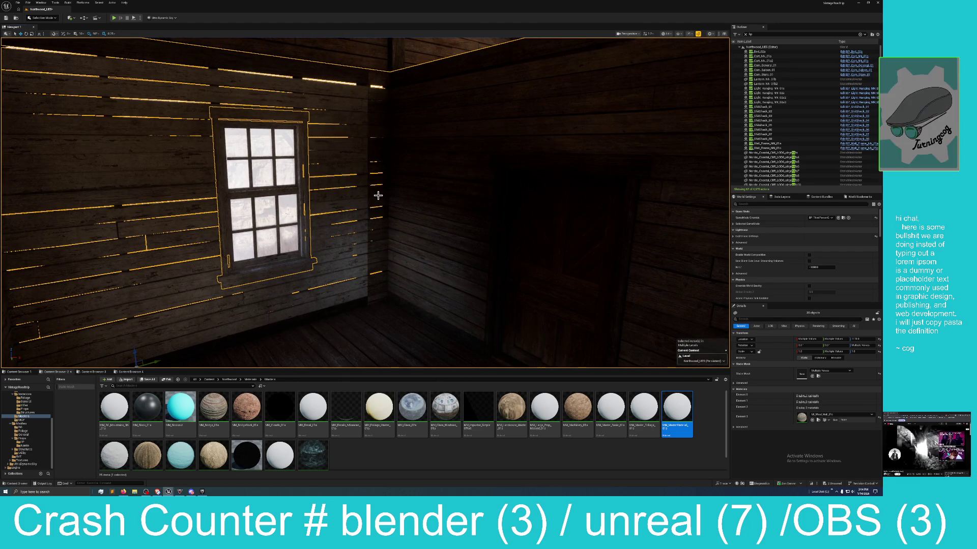
# - Add the ceiling panel and the gable roof pieces to the selection
pyautogui.moveTo(381, 201); pyautogui.dragTo(367, 162)
pyautogui.hotkey('ctrl', 'z')
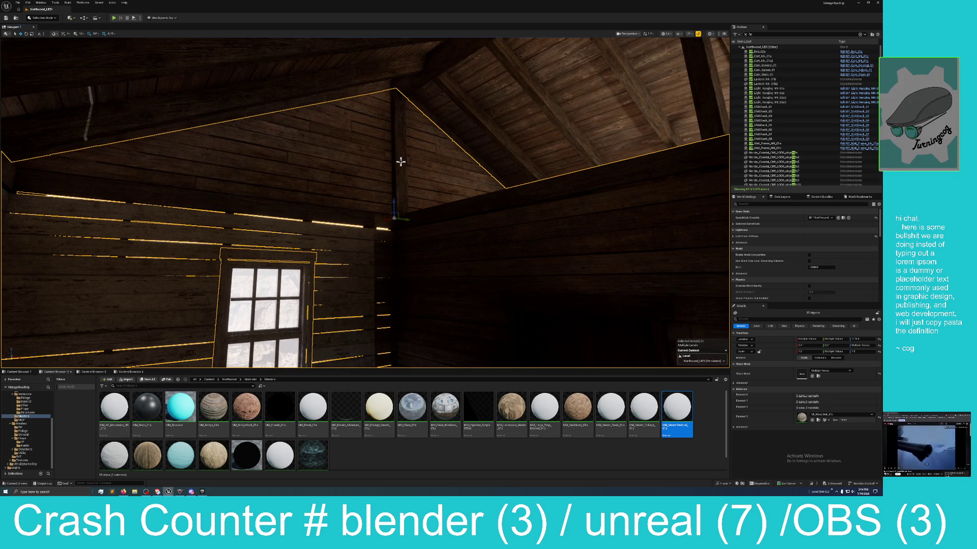
pyautogui.moveTo(390, 132)
pyautogui.mouseDown()
pyautogui.moveTo(390, 101)
pyautogui.moveTo(389, 132)
pyautogui.mouseUp()
pyautogui.click(435, 159)
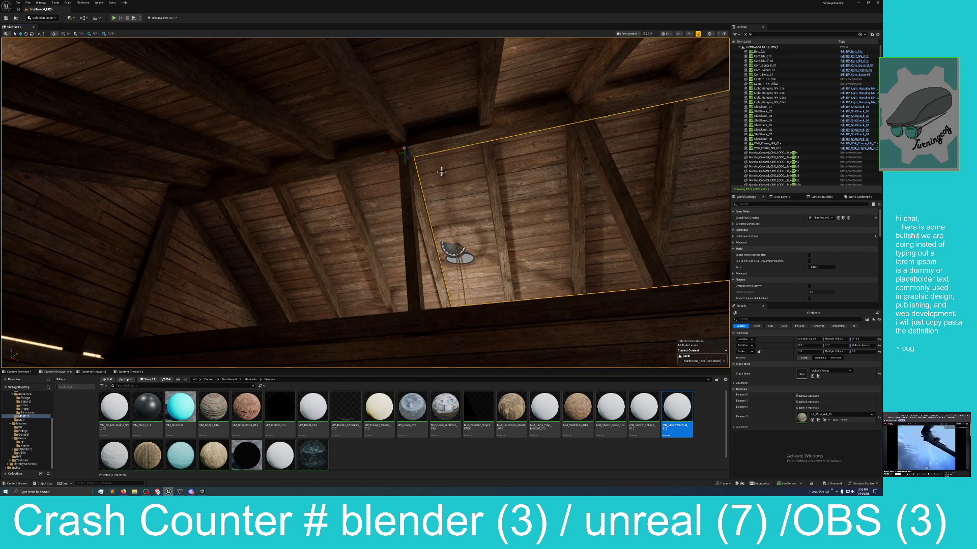
pyautogui.moveTo(467, 194); pyautogui.dragTo(487, 214)
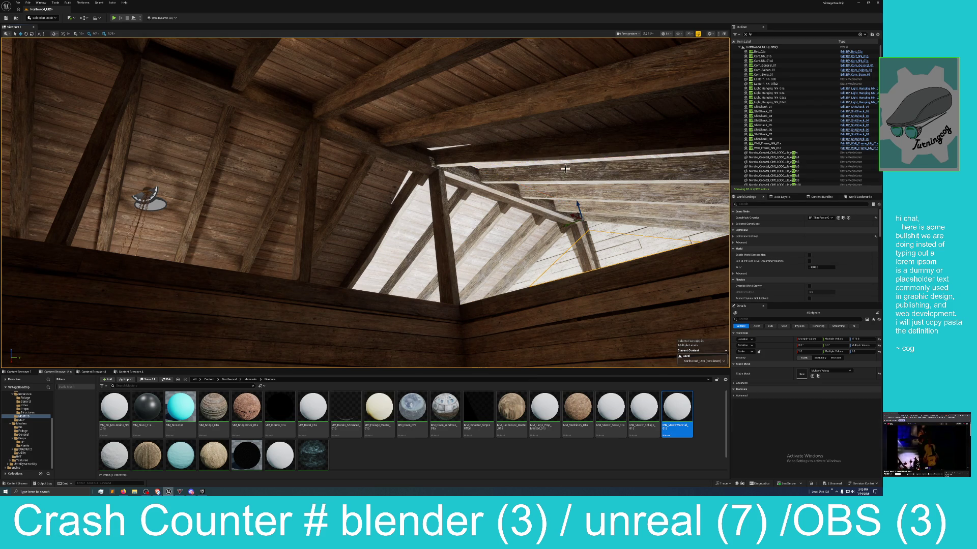
pyautogui.keyDown('ctrl'); pyautogui.click(575, 220); pyautogui.keyUp('ctrl')
pyautogui.moveTo(572, 241)
pyautogui.mouseDown()
pyautogui.moveTo(574, 295)
pyautogui.moveTo(559, 280)
pyautogui.moveTo(565, 290)
pyautogui.moveTo(610, 188)
pyautogui.moveTo(654, 56)
pyautogui.moveTo(509, 127)
pyautogui.moveTo(480, 71)
pyautogui.moveTo(464, 167)
pyautogui.moveTo(453, 133)
pyautogui.moveTo(472, 226)
pyautogui.mouseUp()
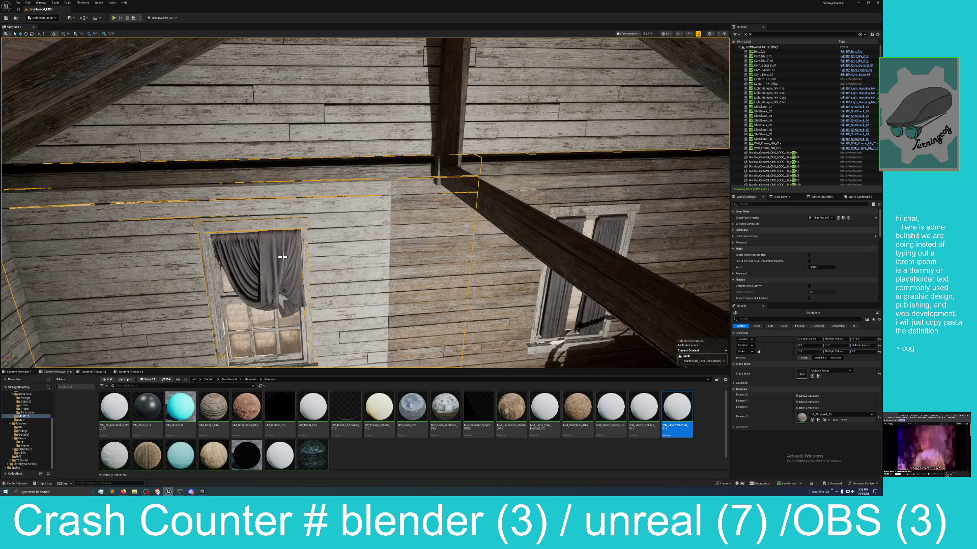
# - Add both shutters of the right window and the corner window frame to the selection
pyautogui.keyDown('ctrl'); pyautogui.click(562, 279); pyautogui.keyUp('ctrl')
pyautogui.keyDown('ctrl'); pyautogui.click(609, 227); pyautogui.keyUp('ctrl')
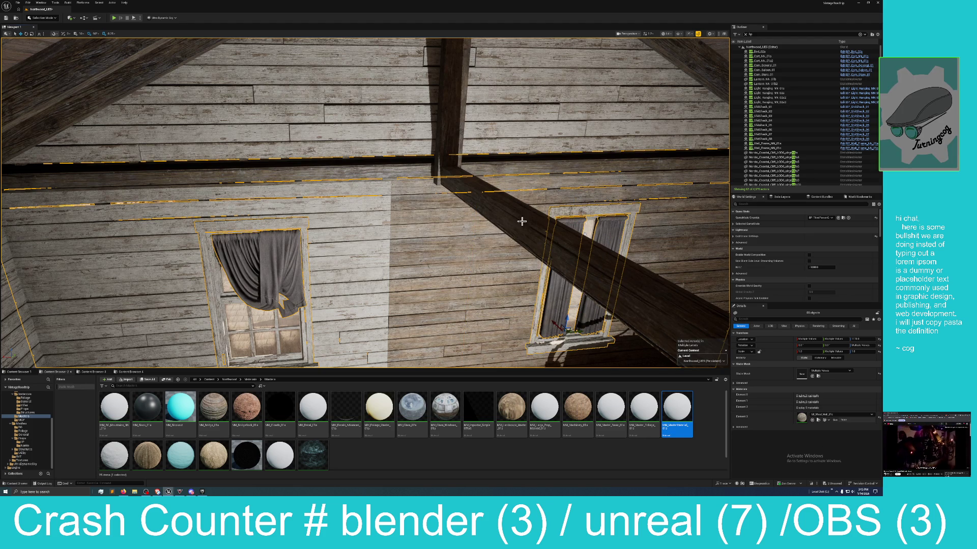
pyautogui.moveTo(509, 233)
pyautogui.mouseDown()
pyautogui.moveTo(494, 189)
pyautogui.moveTo(488, 266)
pyautogui.moveTo(470, 287)
pyautogui.moveTo(343, 246)
pyautogui.moveTo(346, 228)
pyautogui.moveTo(334, 218)
pyautogui.moveTo(473, 213)
pyautogui.mouseUp()
pyautogui.moveTo(298, 169); pyautogui.dragTo(298, 169)
pyautogui.click(477, 184)
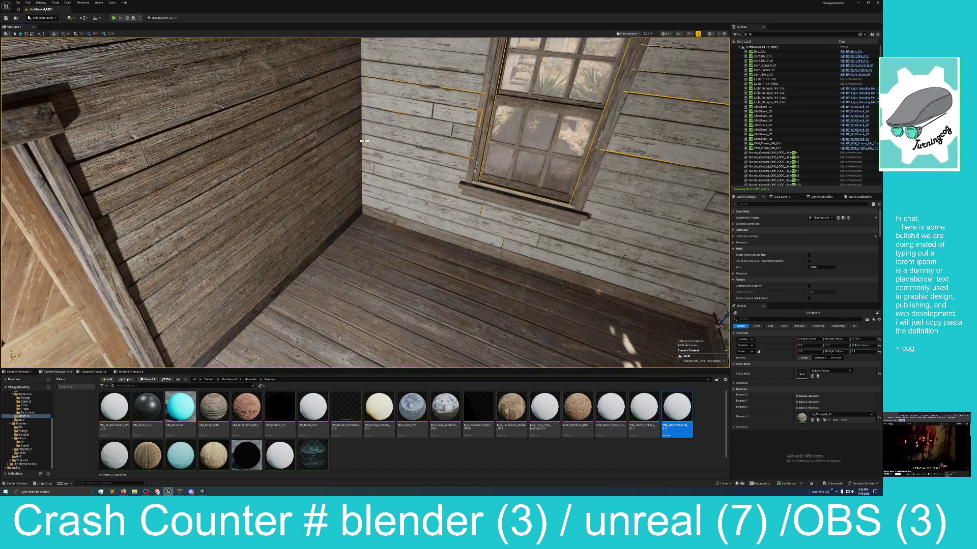
pyautogui.moveTo(477, 184); pyautogui.dragTo(478, 184)
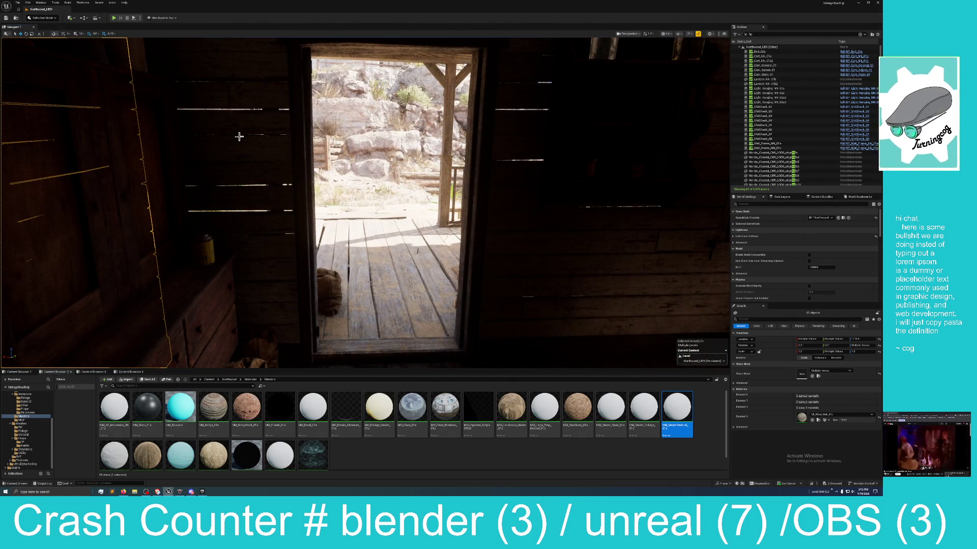
# - Add the doorway wall and both window curtains, including the right window's curtain, to the selection
pyautogui.click(196, 169)
pyautogui.moveTo(587, 177); pyautogui.dragTo(564, 177)
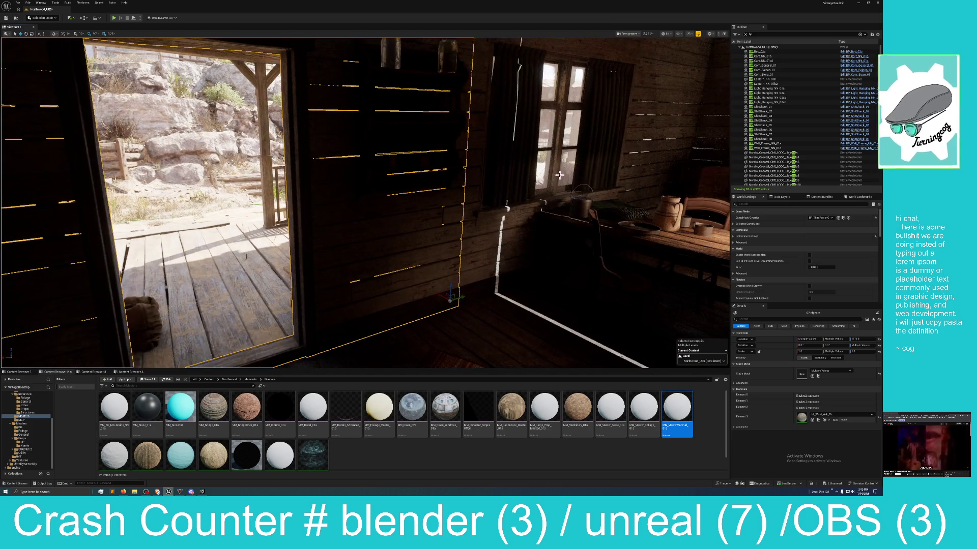
pyautogui.keyDown('ctrl'); pyautogui.click(584, 166); pyautogui.keyUp('ctrl')
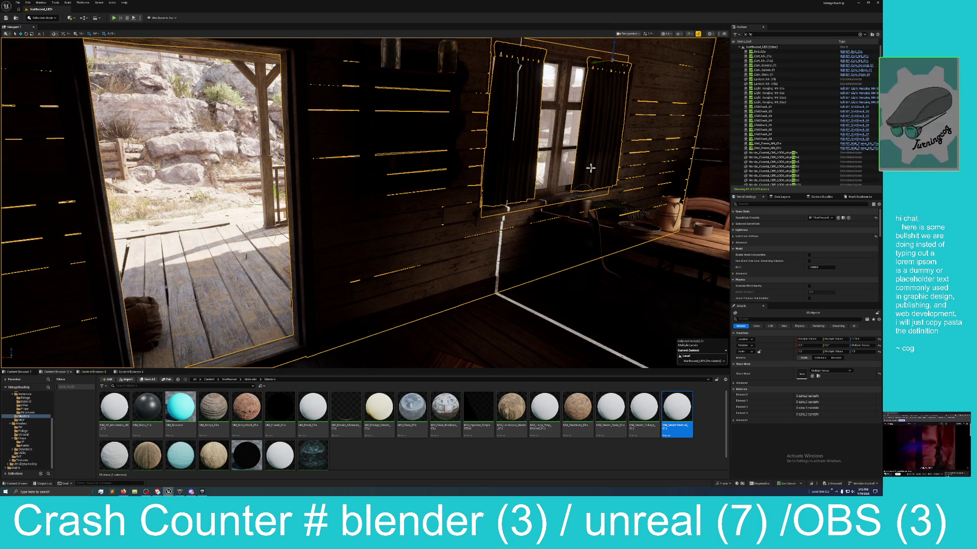
pyautogui.scroll(-4, 608, 167)
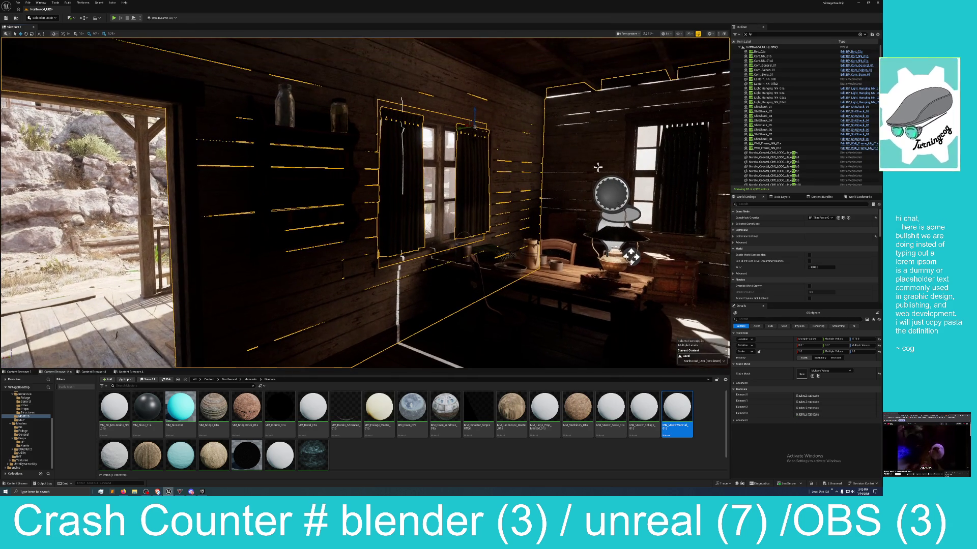
pyautogui.keyDown('ctrl'); pyautogui.click(664, 155); pyautogui.keyUp('ctrl')
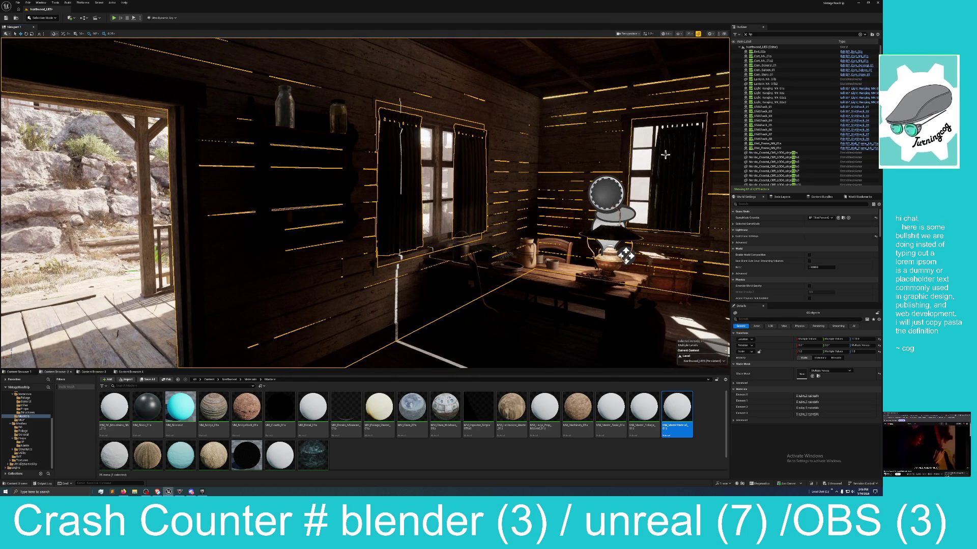
pyautogui.scroll(-3, 661, 159)
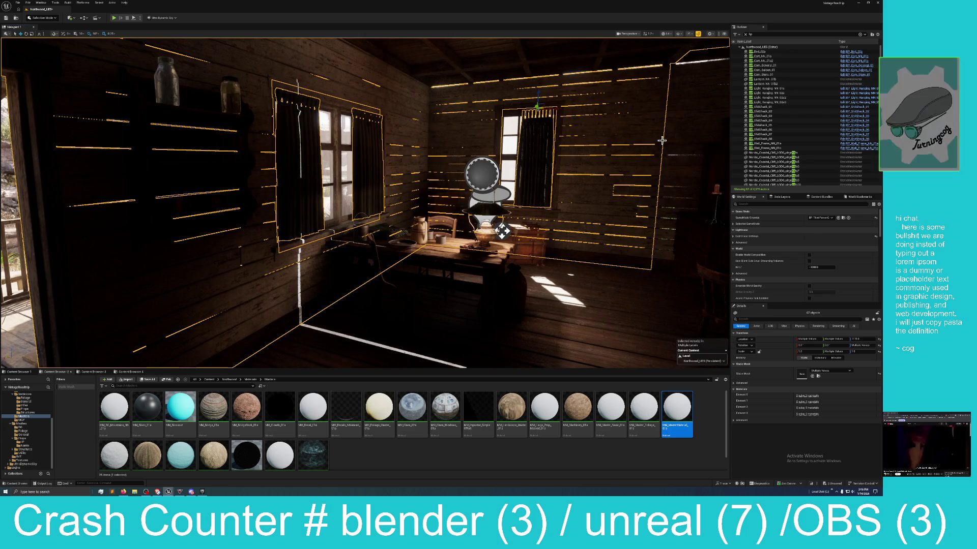
pyautogui.moveTo(673, 152); pyautogui.dragTo(600, 164)
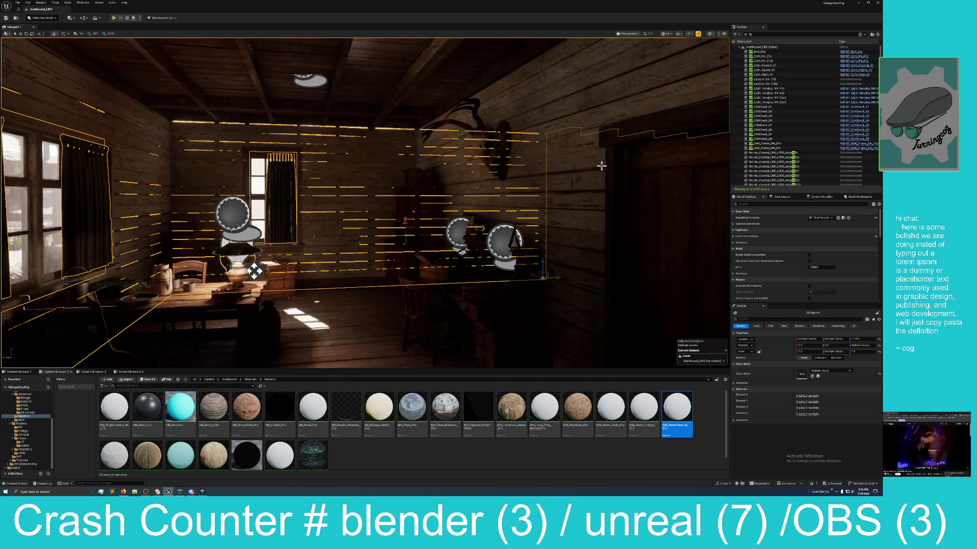
# - Drop the right wall section, add the shelf by the door, then select only the floor mesh
pyautogui.keyDown('ctrl'); pyautogui.click(450, 189); pyautogui.keyUp('ctrl')
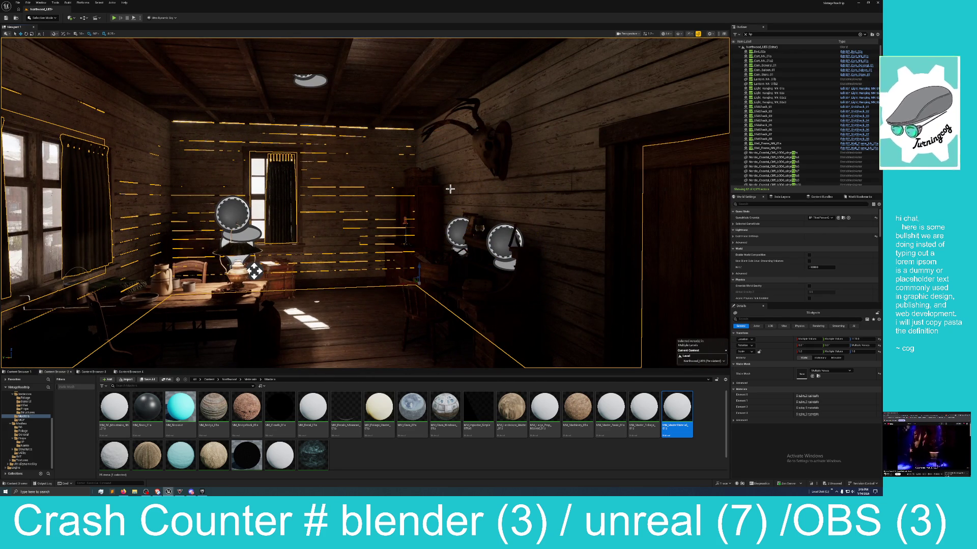
pyautogui.moveTo(440, 167)
pyautogui.mouseDown()
pyautogui.moveTo(547, 178)
pyautogui.moveTo(530, 189)
pyautogui.moveTo(600, 175)
pyautogui.moveTo(600, 213)
pyautogui.mouseUp()
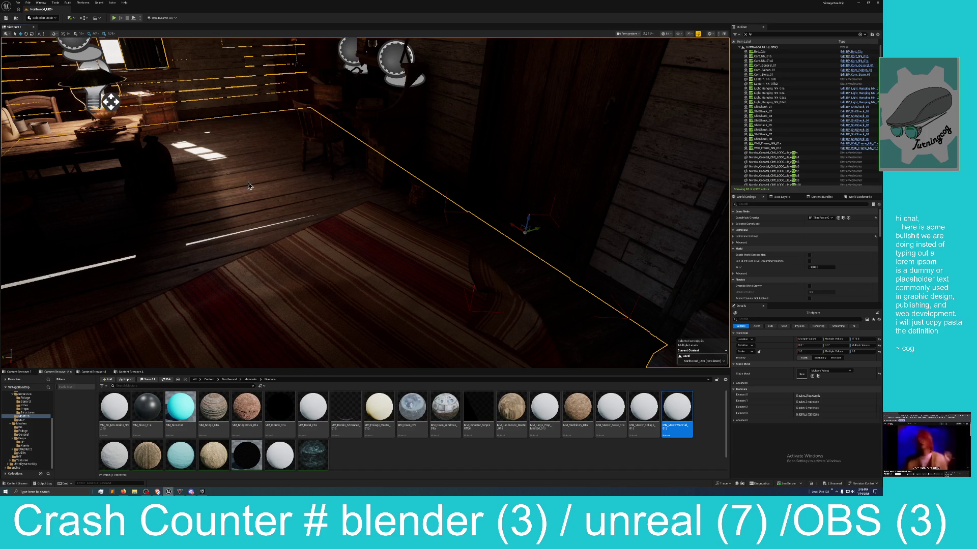
pyautogui.keyDown('ctrl'); pyautogui.click(251, 123); pyautogui.keyUp('ctrl')
pyautogui.moveTo(111, 102); pyautogui.dragTo(76, 117)
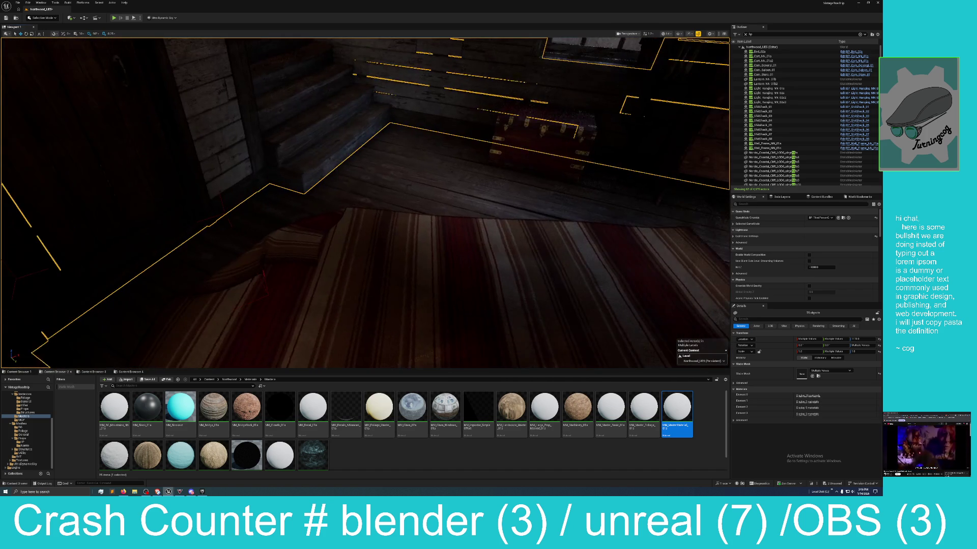
pyautogui.moveTo(399, 174); pyautogui.dragTo(392, 183)
pyautogui.click(388, 168)
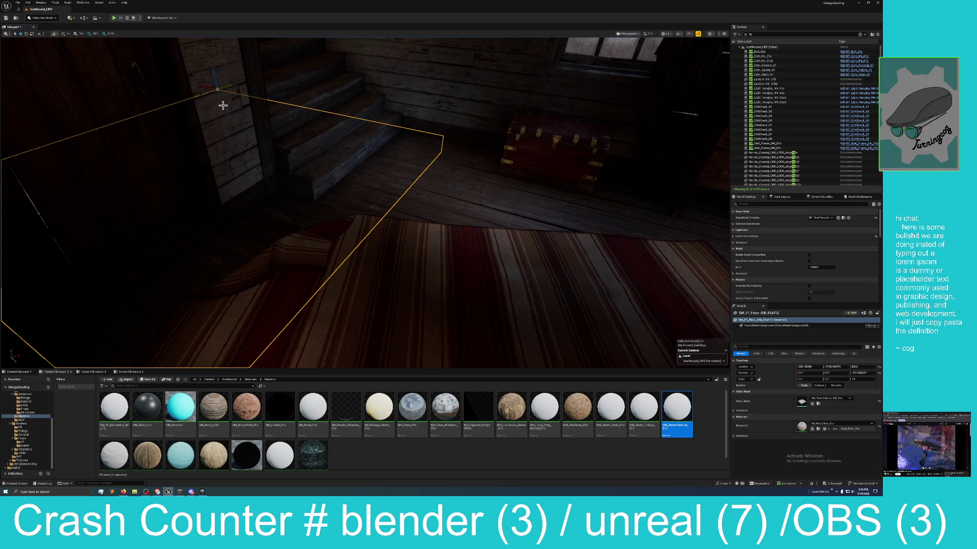
# - Undo the accidental floor selection from the Edit menu to restore the multi-piece selection
pyautogui.click(28, 3)
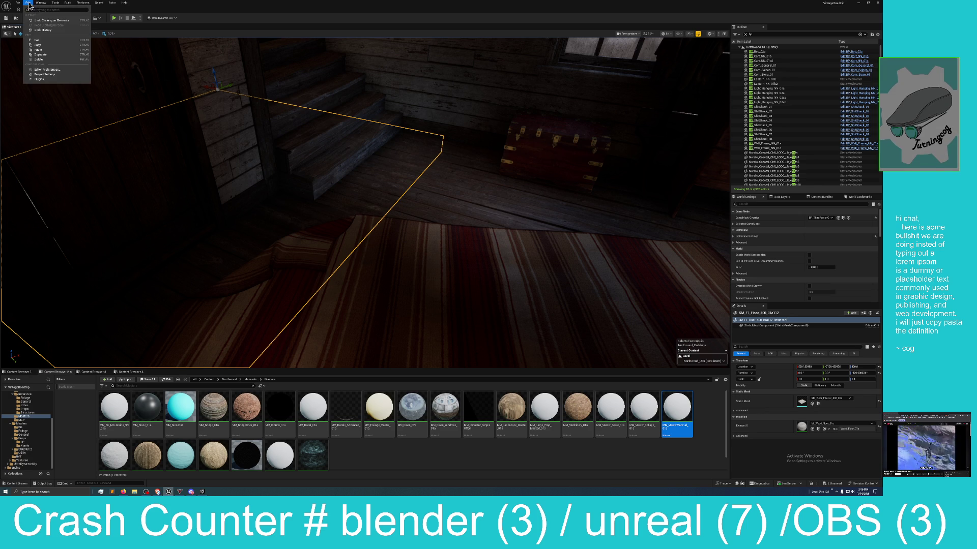
pyautogui.click(46, 20)
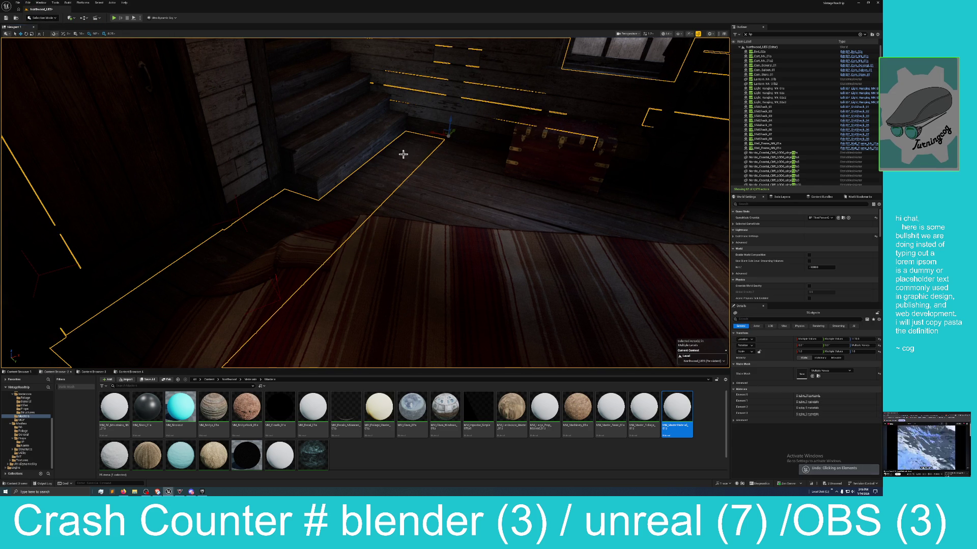
pyautogui.moveTo(425, 160)
pyautogui.mouseDown()
pyautogui.moveTo(550, 164)
pyautogui.moveTo(570, 127)
pyautogui.moveTo(508, 127)
pyautogui.moveTo(508, 102)
pyautogui.moveTo(514, 153)
pyautogui.moveTo(479, 199)
pyautogui.mouseUp()
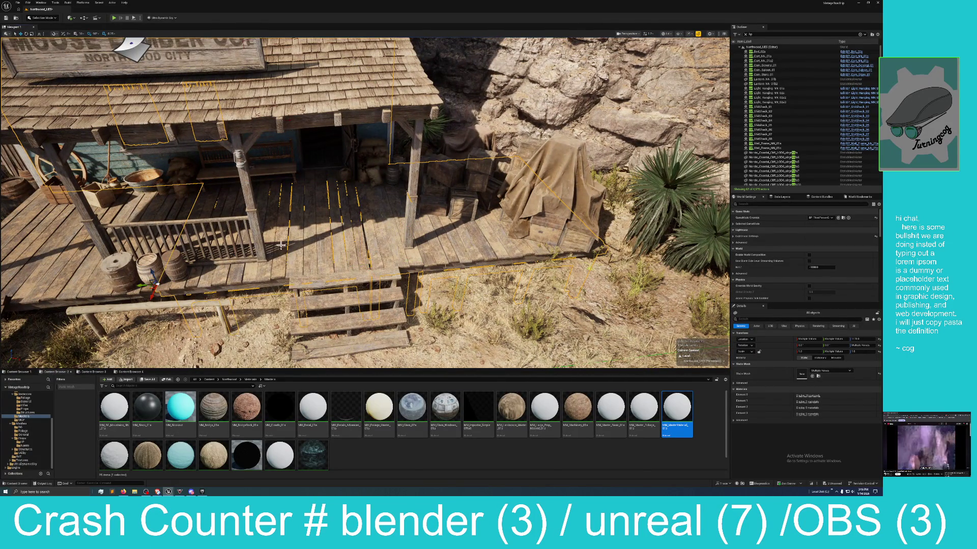
# - Add the porch object, the wooden ramp and the left porch post to the selection
pyautogui.keyDown('ctrl'); pyautogui.click(63, 261); pyautogui.keyUp('ctrl')
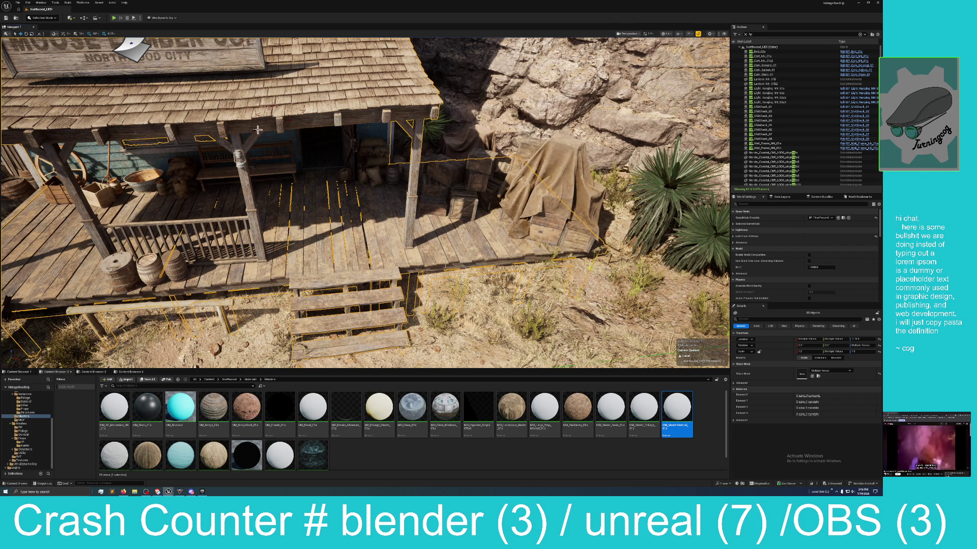
pyautogui.moveTo(186, 147); pyautogui.dragTo(182, 170)
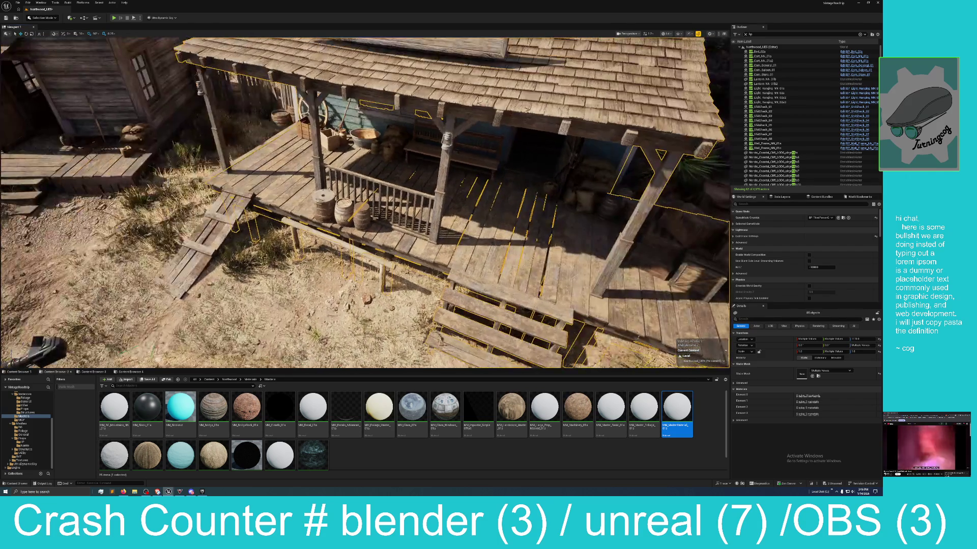
pyautogui.keyDown('ctrl'); pyautogui.click(227, 220); pyautogui.keyUp('ctrl')
pyautogui.keyDown('ctrl'); pyautogui.click(229, 160); pyautogui.keyUp('ctrl')
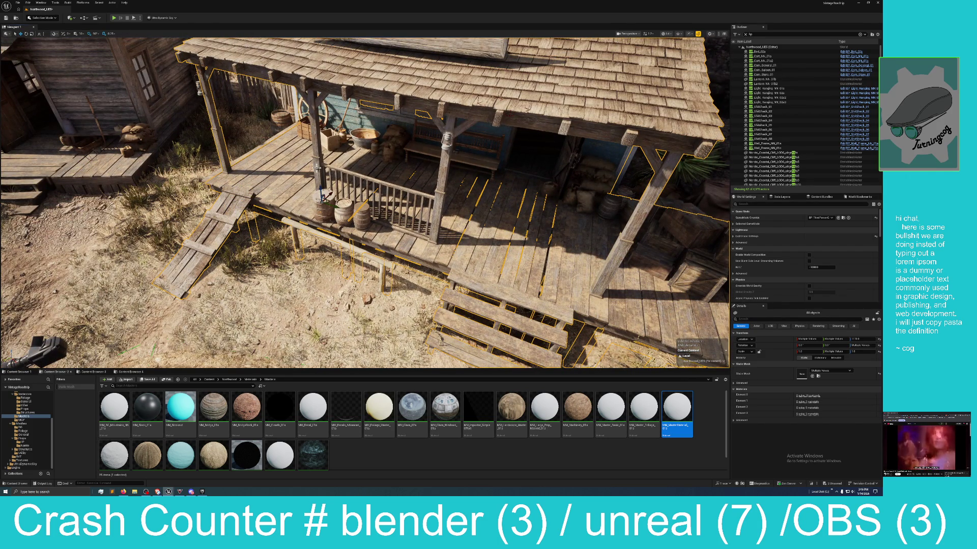
pyautogui.moveTo(411, 192)
pyautogui.mouseDown()
pyautogui.moveTo(529, 81)
pyautogui.moveTo(483, 102)
pyautogui.moveTo(407, 111)
pyautogui.mouseUp()
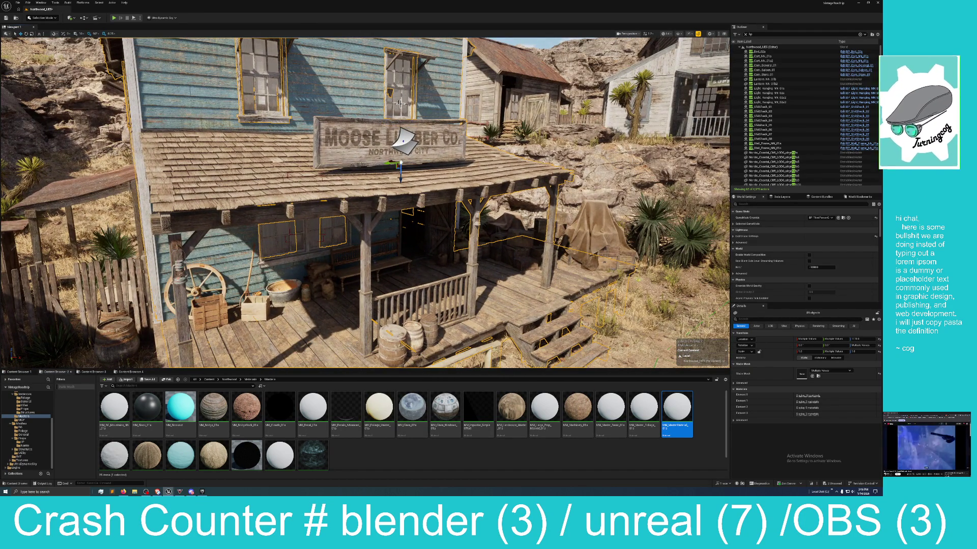
# - Fly out to the Moose Lumber Co. facade and add an upper facade wall piece to the selection
pyautogui.moveTo(323, 175)
pyautogui.mouseDown()
pyautogui.moveTo(330, 138)
pyautogui.moveTo(326, 152)
pyautogui.moveTo(280, 173)
pyautogui.moveTo(319, 147)
pyautogui.moveTo(318, 112)
pyautogui.moveTo(295, 113)
pyautogui.moveTo(285, 172)
pyautogui.mouseUp()
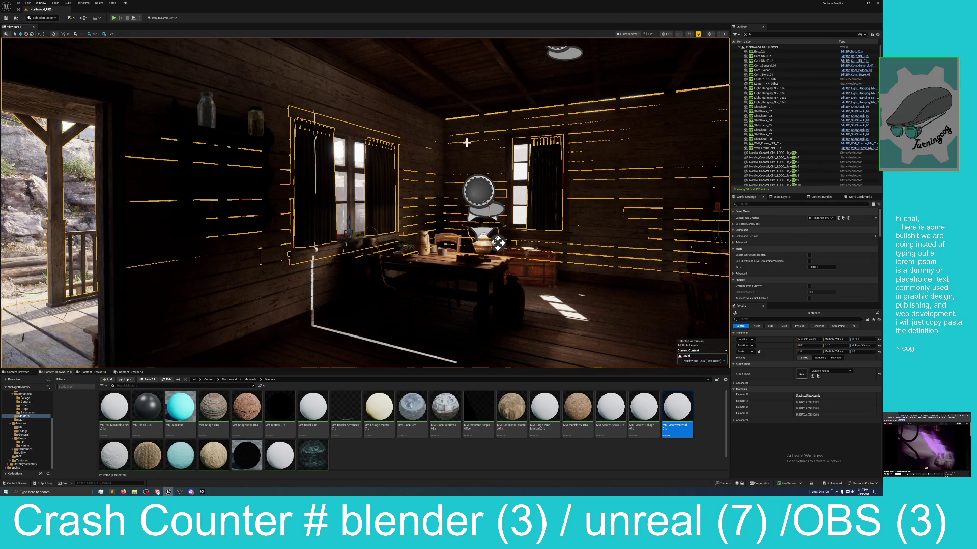
pyautogui.moveTo(467, 118); pyautogui.dragTo(483, 94)
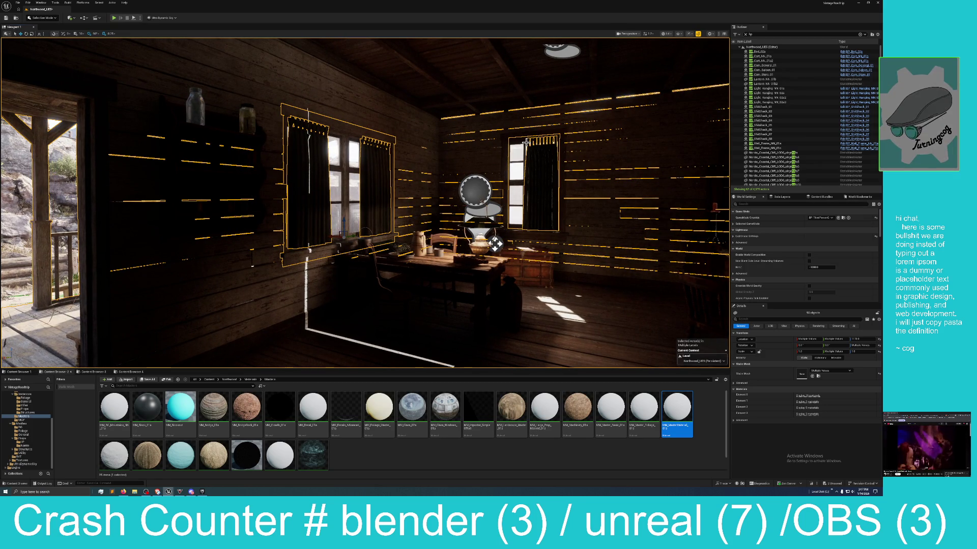
pyautogui.moveTo(521, 146)
pyautogui.mouseDown()
pyautogui.moveTo(448, 147)
pyautogui.moveTo(488, 257)
pyautogui.mouseUp()
pyautogui.moveTo(445, 158); pyautogui.dragTo(425, 159)
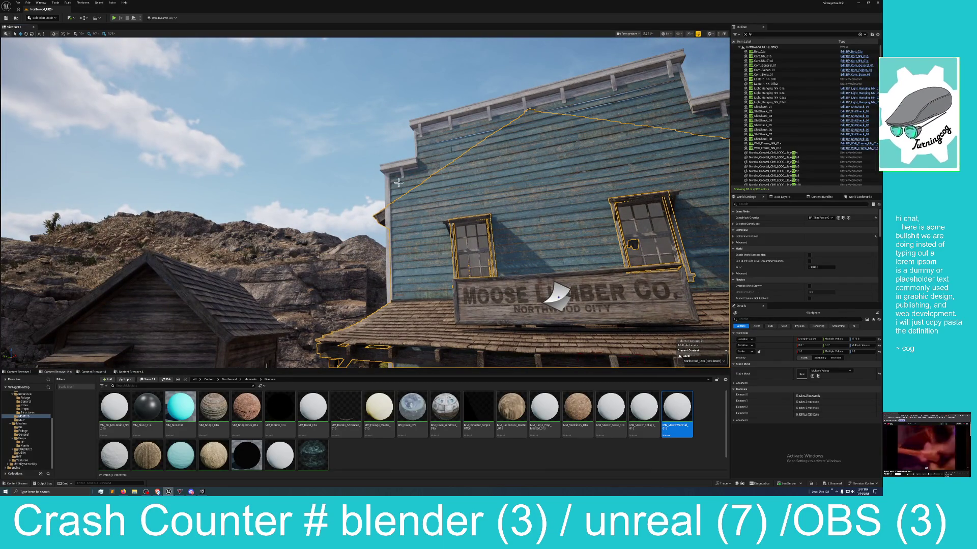
pyautogui.keyDown('ctrl'); pyautogui.click(689, 131); pyautogui.keyUp('ctrl')
pyautogui.moveTo(596, 155); pyautogui.dragTo(628, 140)
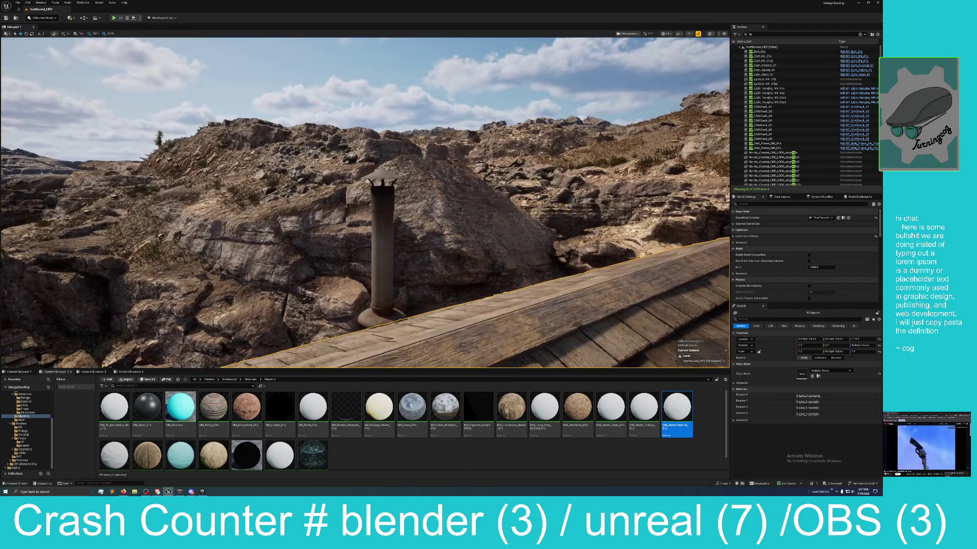
pyautogui.moveTo(382, 236); pyautogui.dragTo(424, 217)
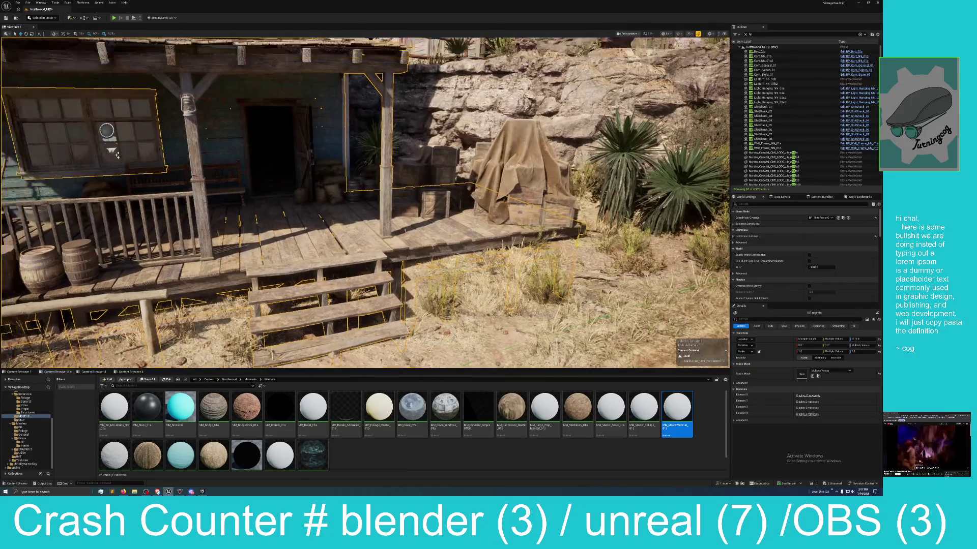
# - Fly around the two-storey house and add its lower-left wall trim and window to the selection
pyautogui.press('a')
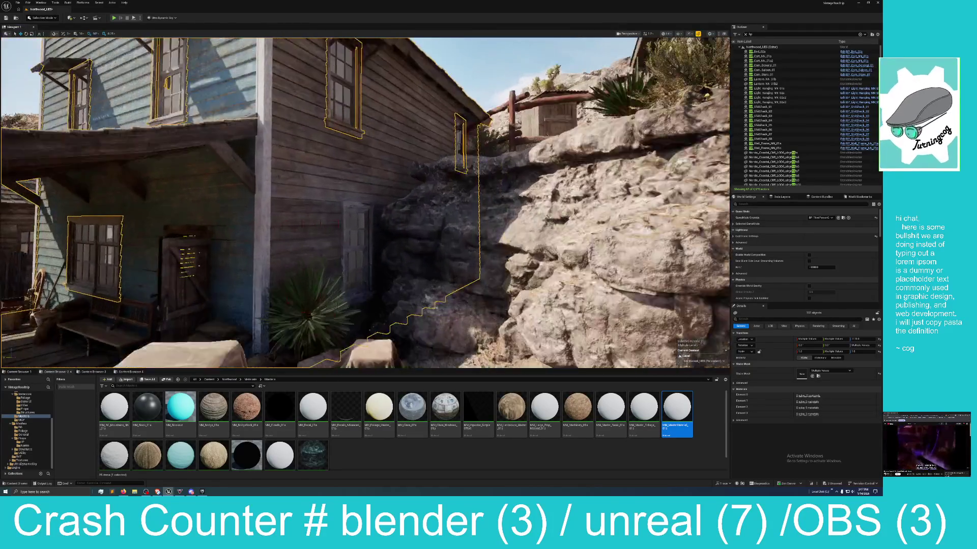
pyautogui.press('a')
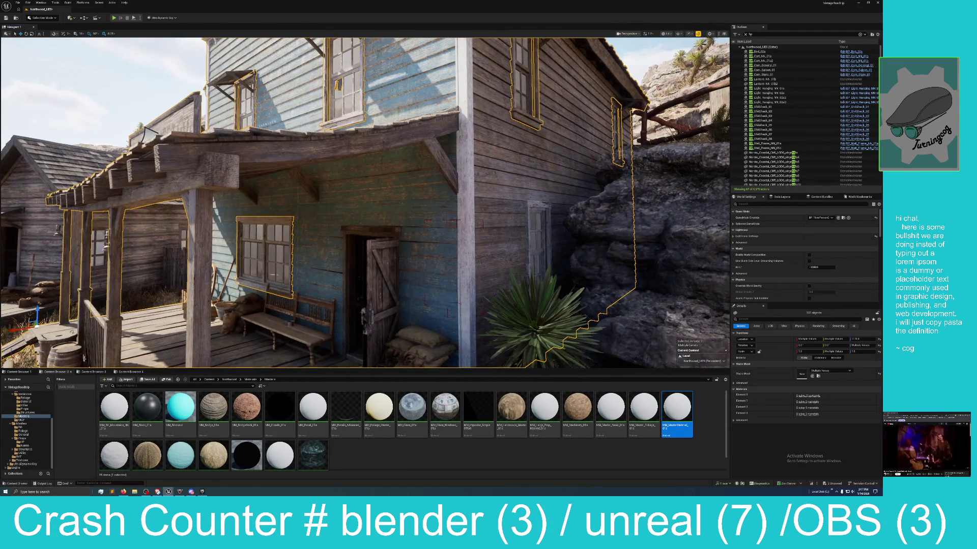
pyautogui.press('a')
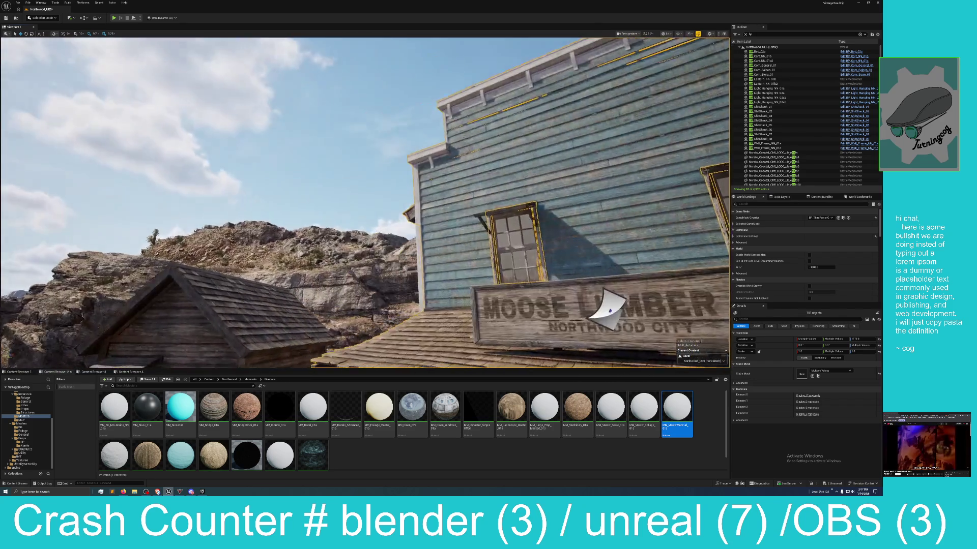
pyautogui.press('e')
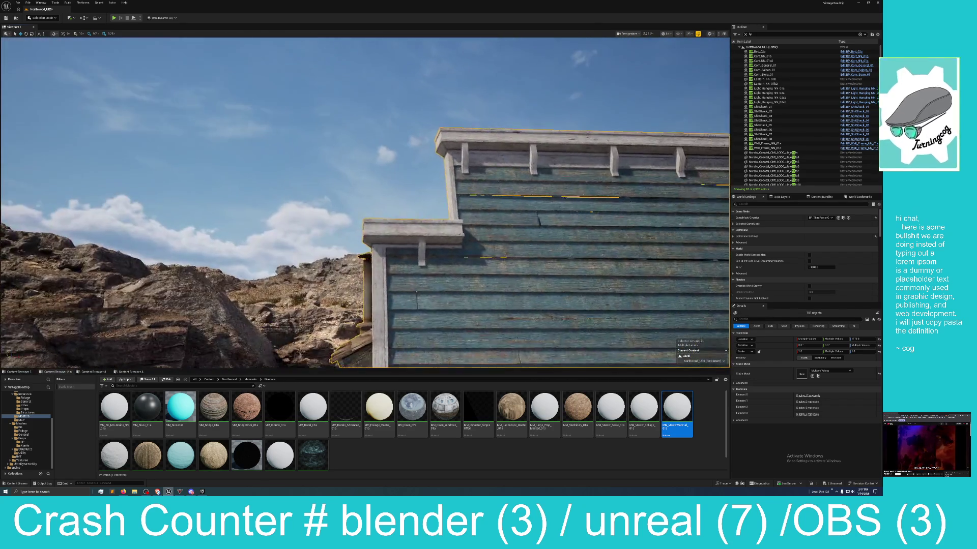
pyautogui.press('q')
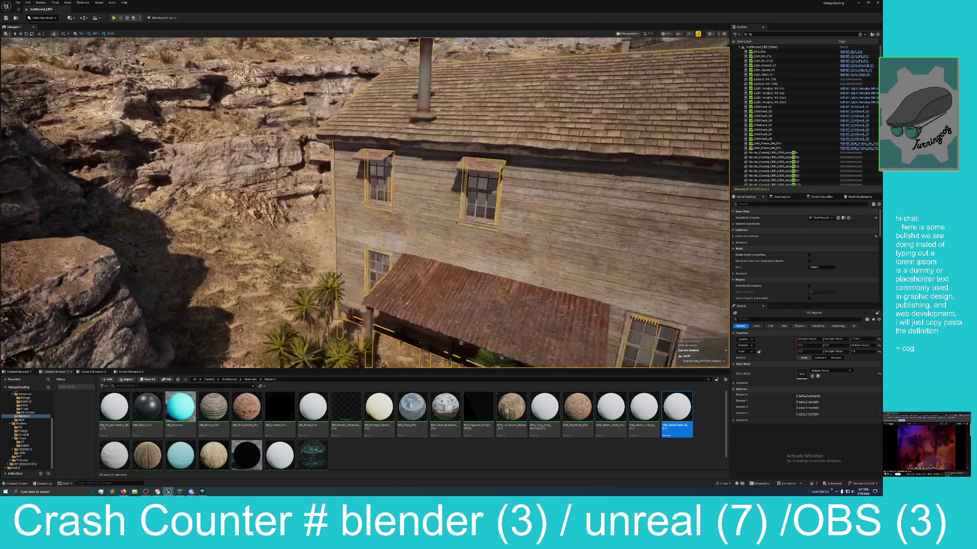
pyautogui.press('a')
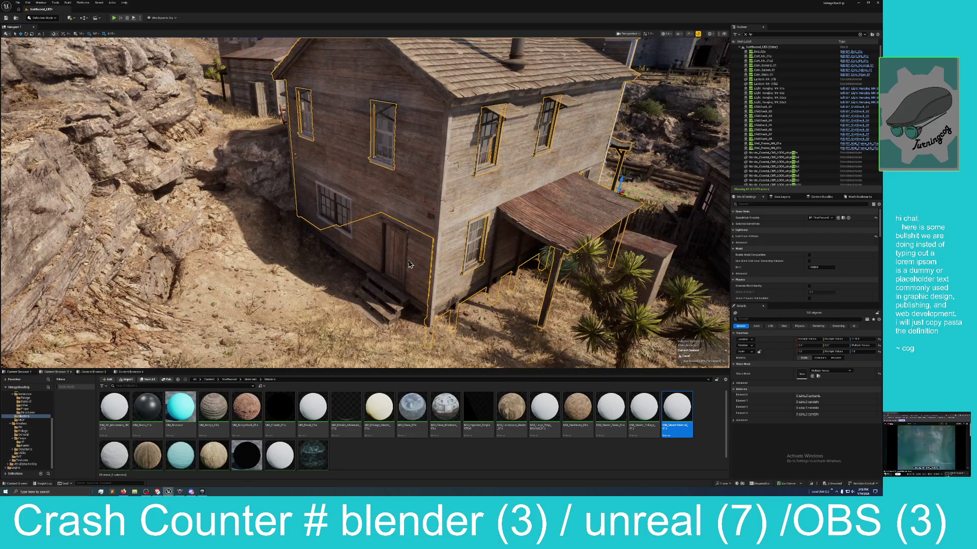
pyautogui.keyDown('ctrl'); pyautogui.click(349, 233); pyautogui.keyUp('ctrl')
pyautogui.keyDown('ctrl'); pyautogui.click(347, 226); pyautogui.keyUp('ctrl')
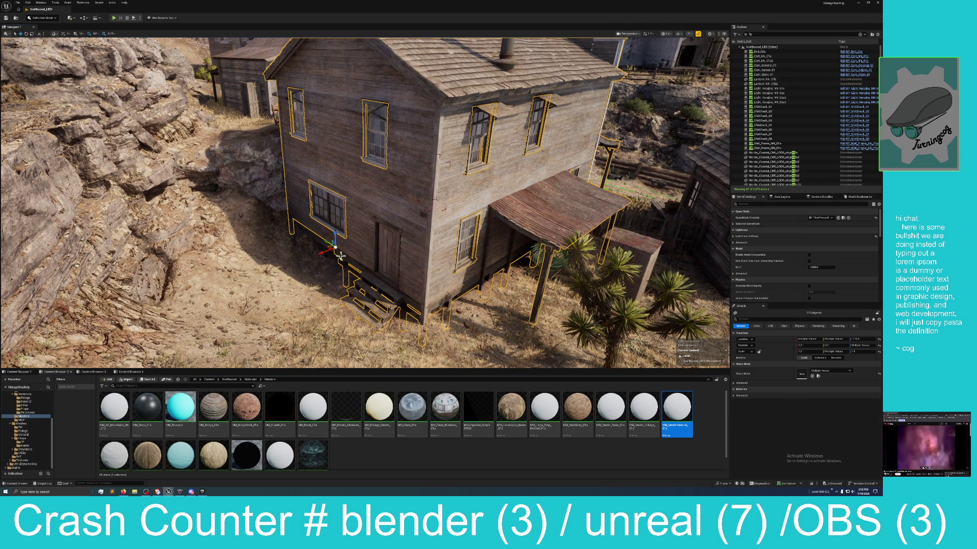
# - Fly down to the rock beside the house, peer into the gap, and back out
pyautogui.press('w')
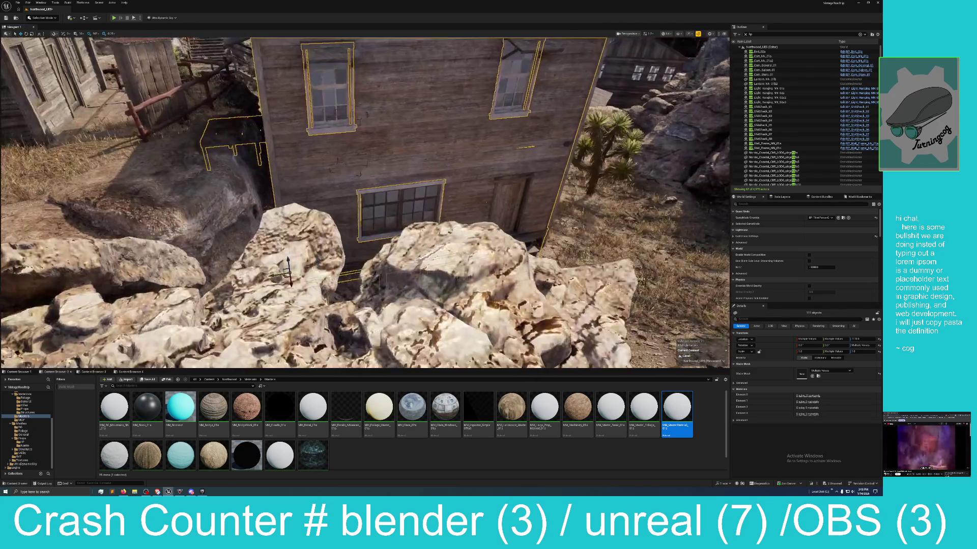
pyautogui.press('w')
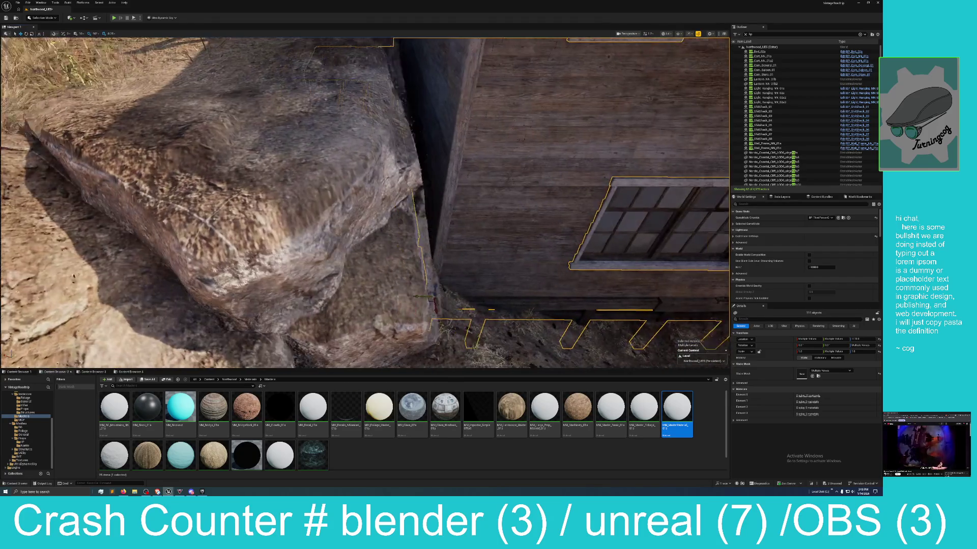
pyautogui.press('s')
pyautogui.press('w')
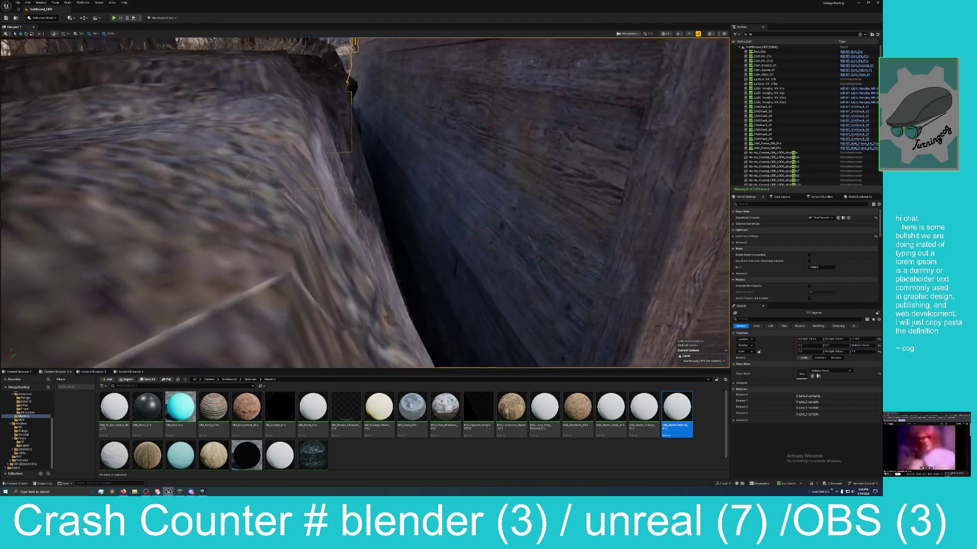
pyautogui.press('s')
pyautogui.press('s')
# - Face the Moose Lumber building and drag the selected pieces far upward
pyautogui.press('w')
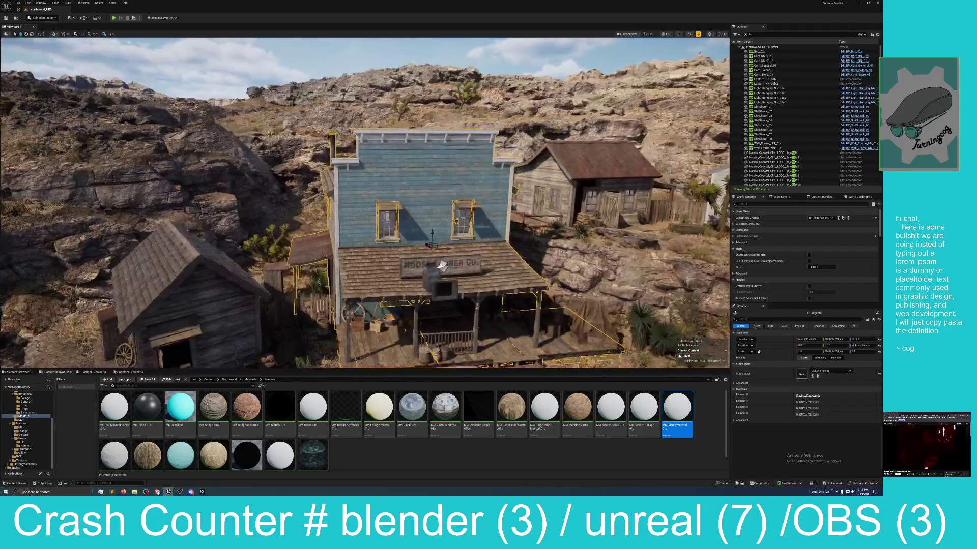
pyautogui.press('d')
pyautogui.moveTo(443, 213); pyautogui.dragTo(428, 79)
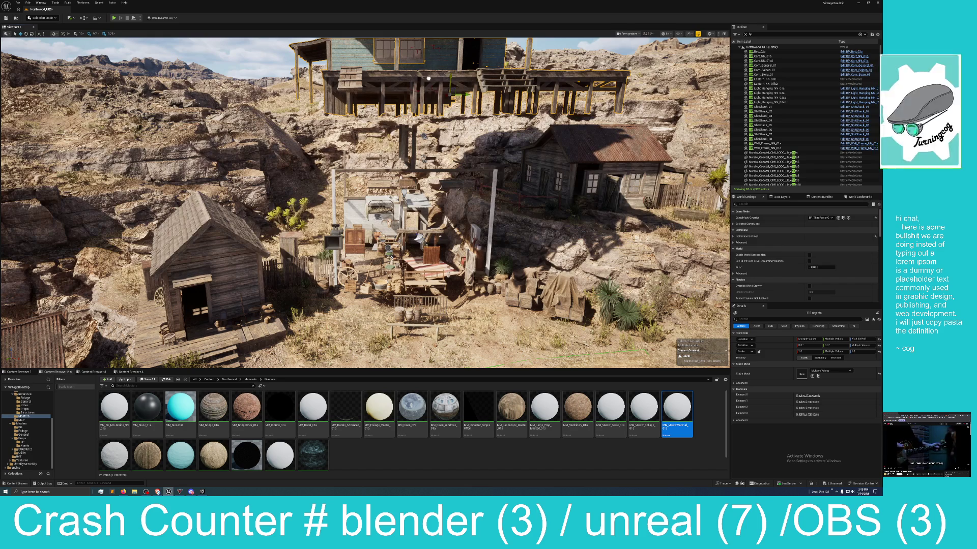
pyautogui.hotkey('ctrl', 'z')
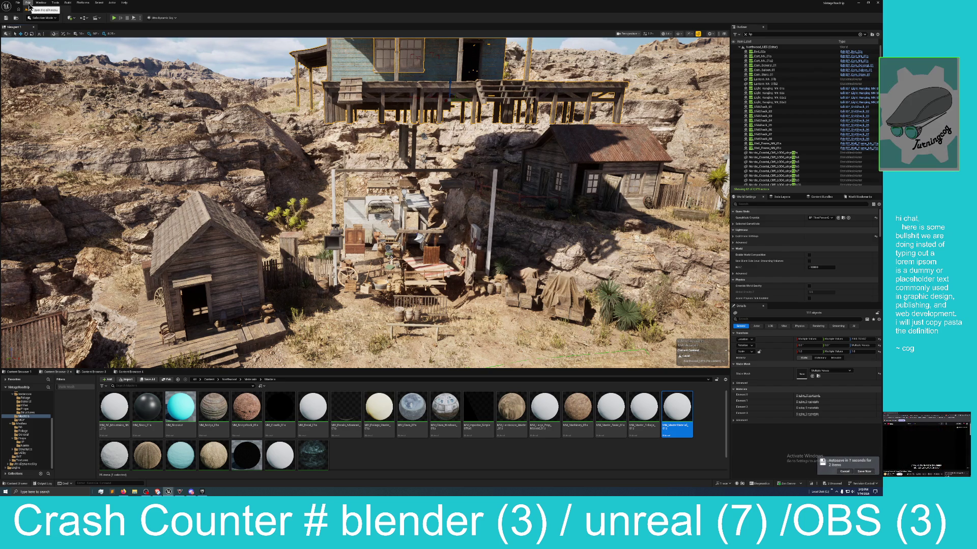
# - Undo the Move Elements action from the Edit menu, dropping the storefront back to street level
pyautogui.click(17, 3)
pyautogui.click(28, 3)
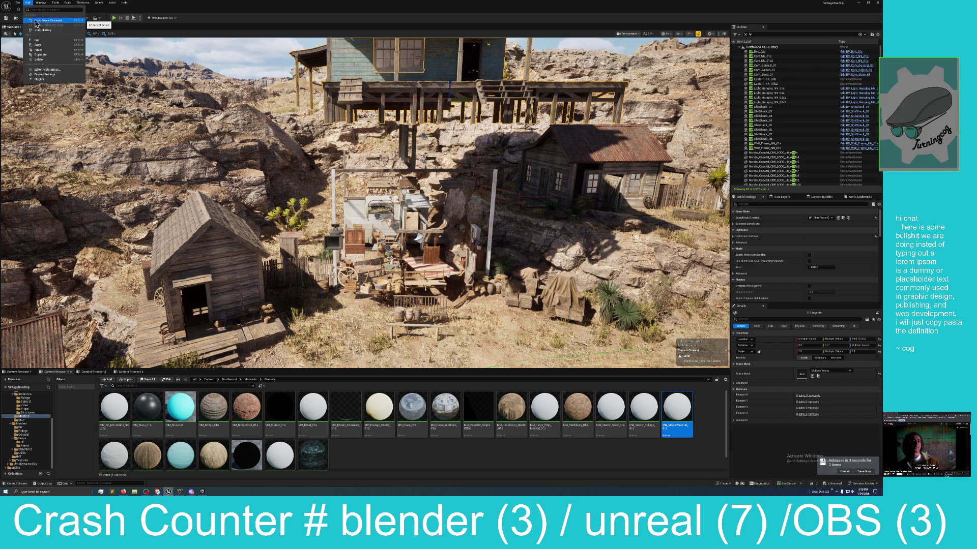
pyautogui.click(35, 21)
pyautogui.moveTo(504, 363); pyautogui.dragTo(503, 363)
pyautogui.scroll(3, 503, 363)
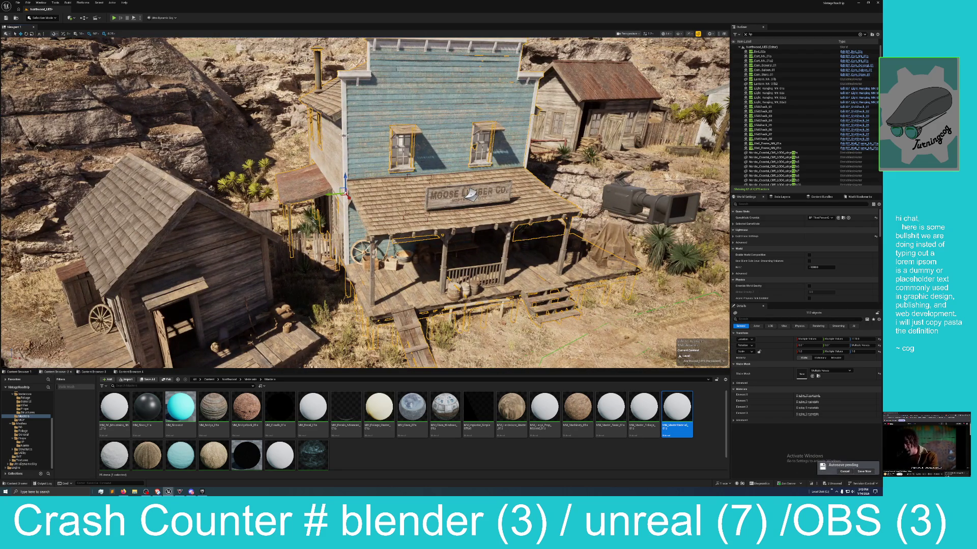
# - Deselect a few Moose Lumber parts and select the building's left corner post
pyautogui.keyDown('ctrl'); pyautogui.click(345, 198); pyautogui.keyUp('ctrl')
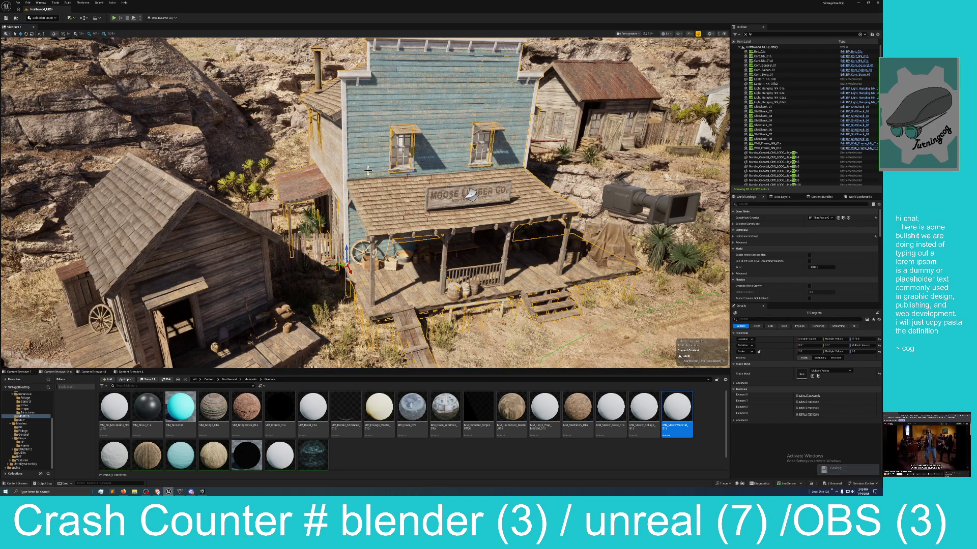
pyautogui.moveTo(358, 167)
pyautogui.mouseDown()
pyautogui.moveTo(358, 152)
pyautogui.moveTo(346, 163)
pyautogui.moveTo(351, 173)
pyautogui.mouseUp()
pyautogui.moveTo(392, 148); pyautogui.dragTo(392, 147)
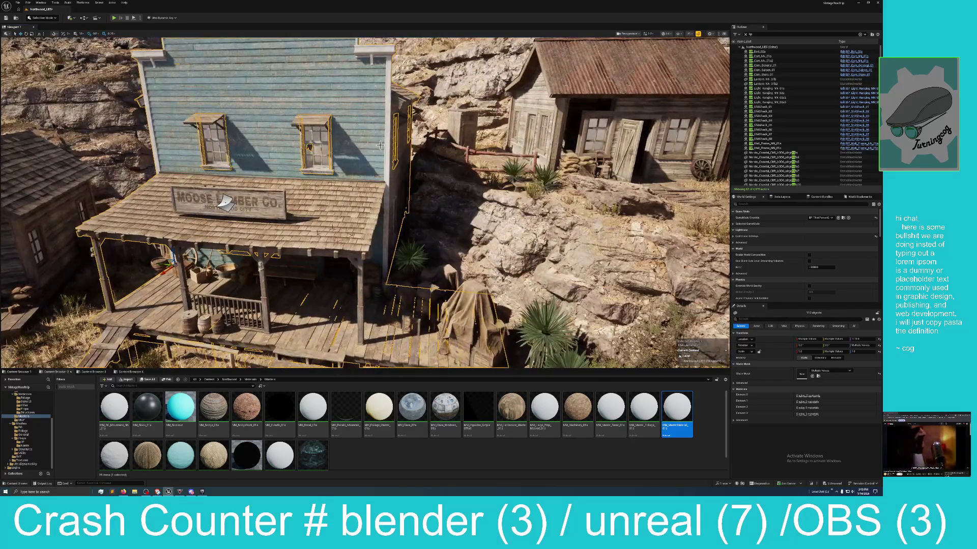
pyautogui.click(379, 190)
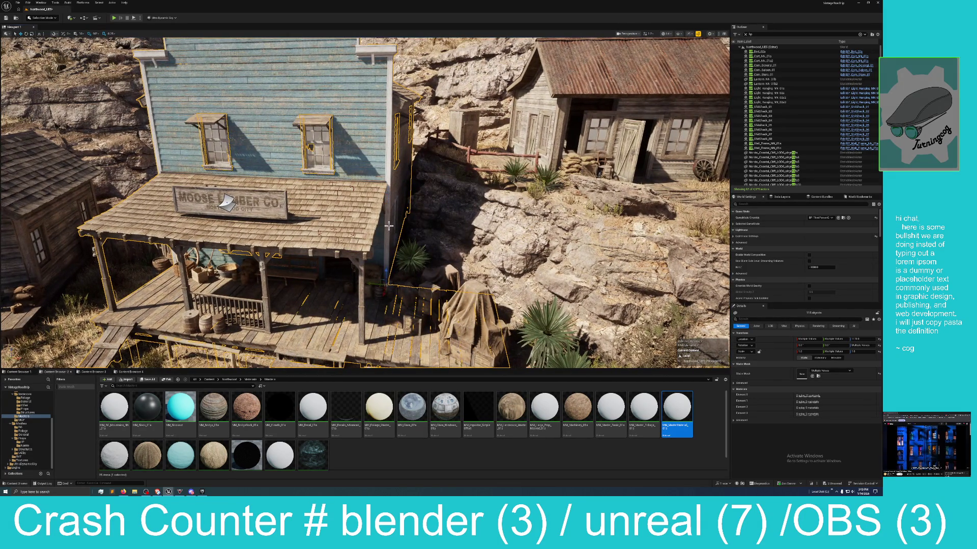
pyautogui.moveTo(391, 215)
pyautogui.mouseDown()
pyautogui.moveTo(381, 232)
pyautogui.moveTo(378, 191)
pyautogui.mouseUp()
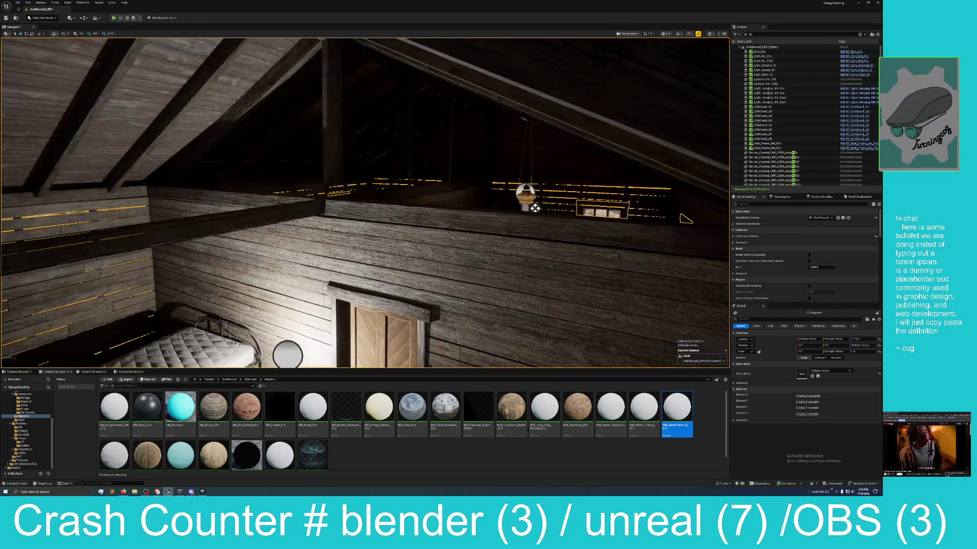
# - Ctrl-click the hanging lamp and another attic piece into the selection, then look around the attic
pyautogui.keyDown('ctrl'); pyautogui.click(301, 220); pyautogui.keyUp('ctrl')
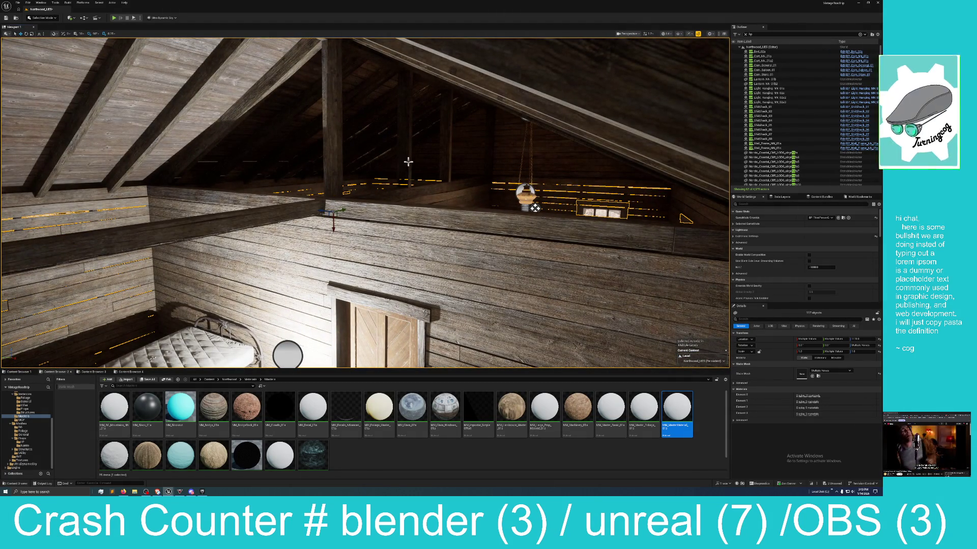
pyautogui.keyDown('ctrl'); pyautogui.click(441, 150); pyautogui.keyUp('ctrl')
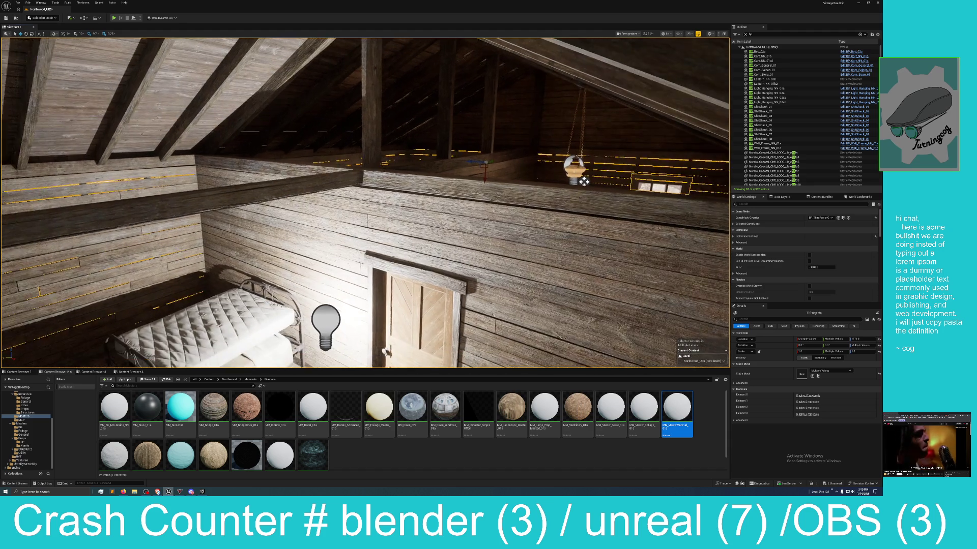
pyautogui.moveTo(584, 181)
pyautogui.mouseDown()
pyautogui.moveTo(544, 153)
pyautogui.moveTo(514, 167)
pyautogui.mouseUp()
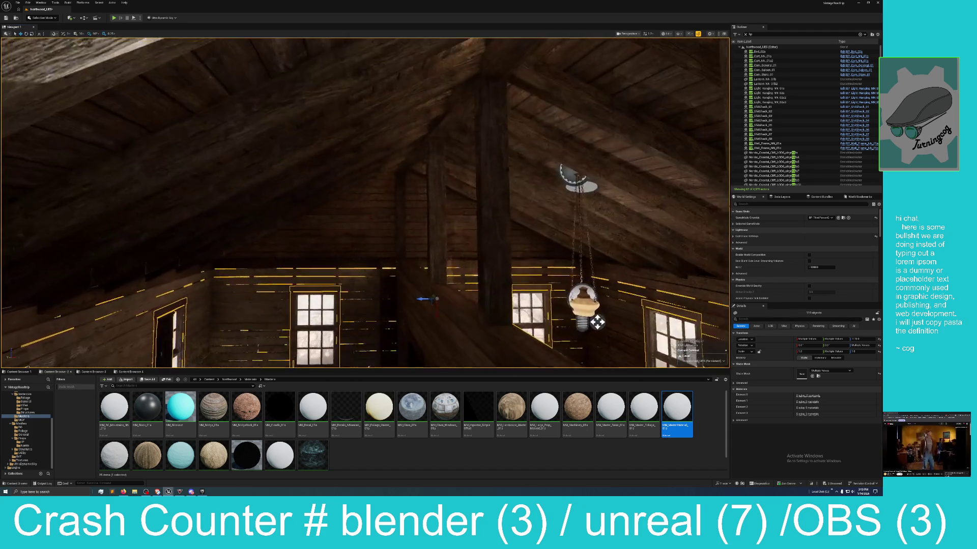
pyautogui.moveTo(555, 270)
pyautogui.mouseDown()
pyautogui.moveTo(529, 270)
pyautogui.moveTo(565, 265)
pyautogui.moveTo(229, 246)
pyautogui.moveTo(262, 164)
pyautogui.mouseUp()
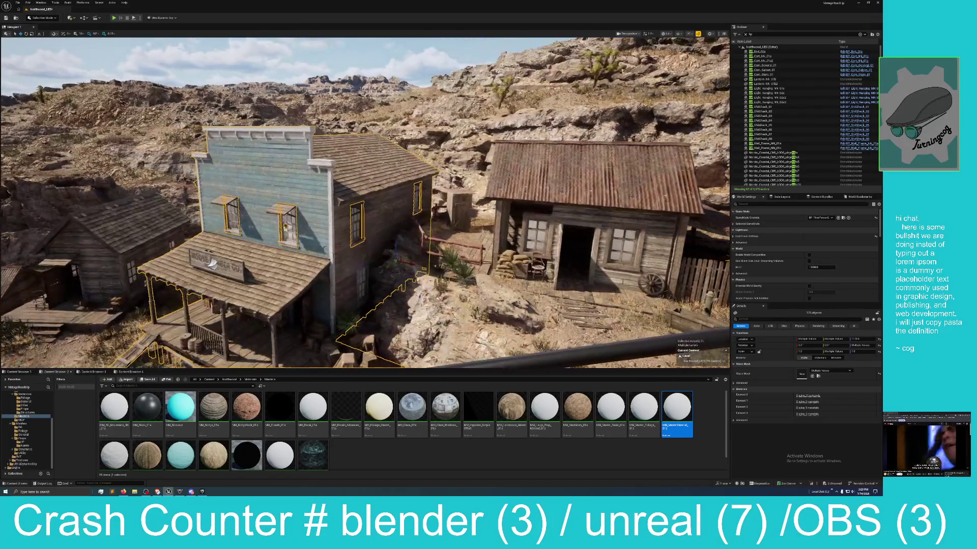
pyautogui.moveTo(396, 246); pyautogui.dragTo(362, 41)
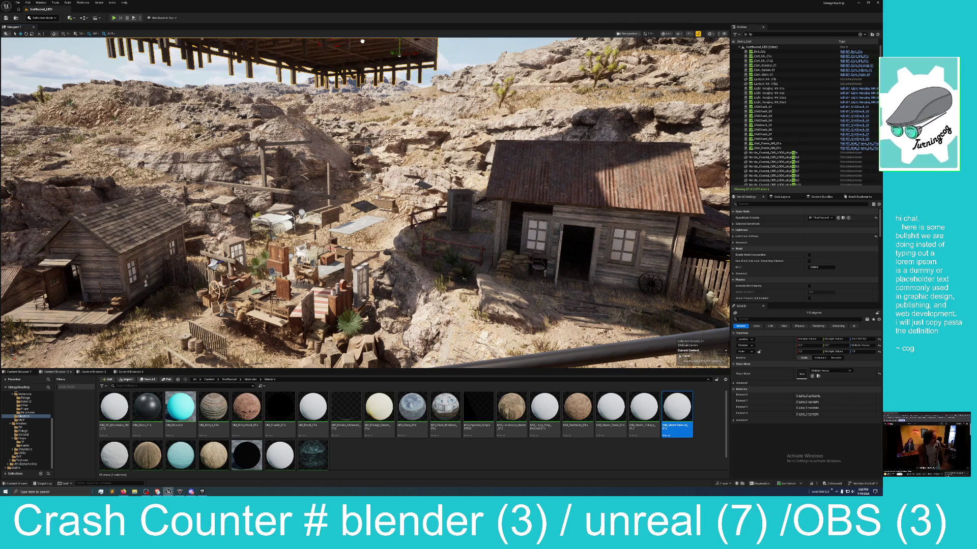
pyautogui.press('End')
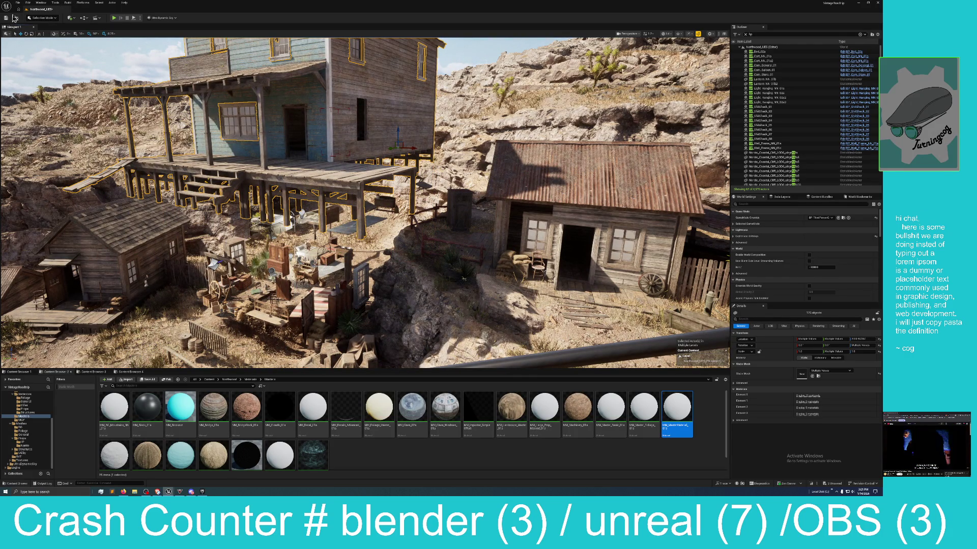
pyautogui.moveTo(86, 356); pyautogui.dragTo(95, 318)
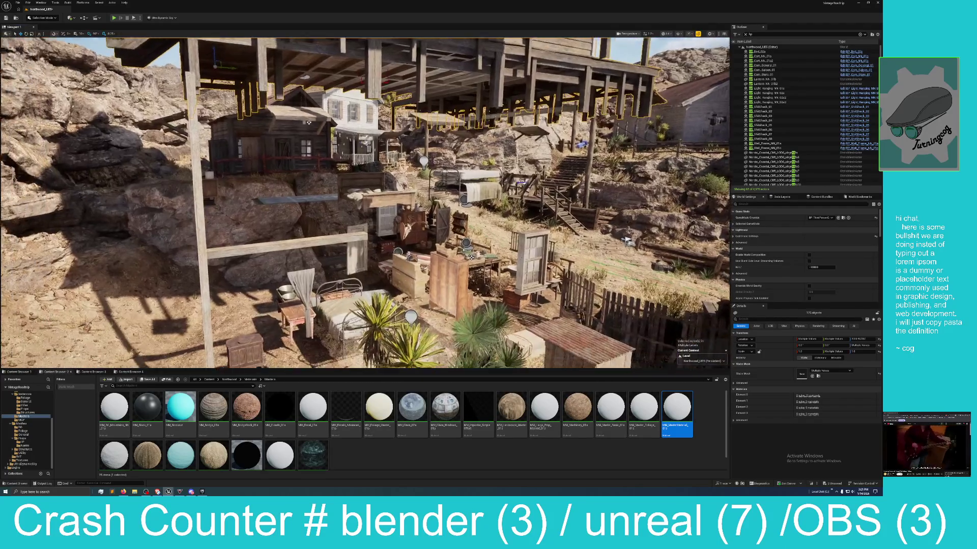
# - Pull back to the stilted building and undo its last move with Edit > Undo
pyautogui.press('a')
pyautogui.press('s')
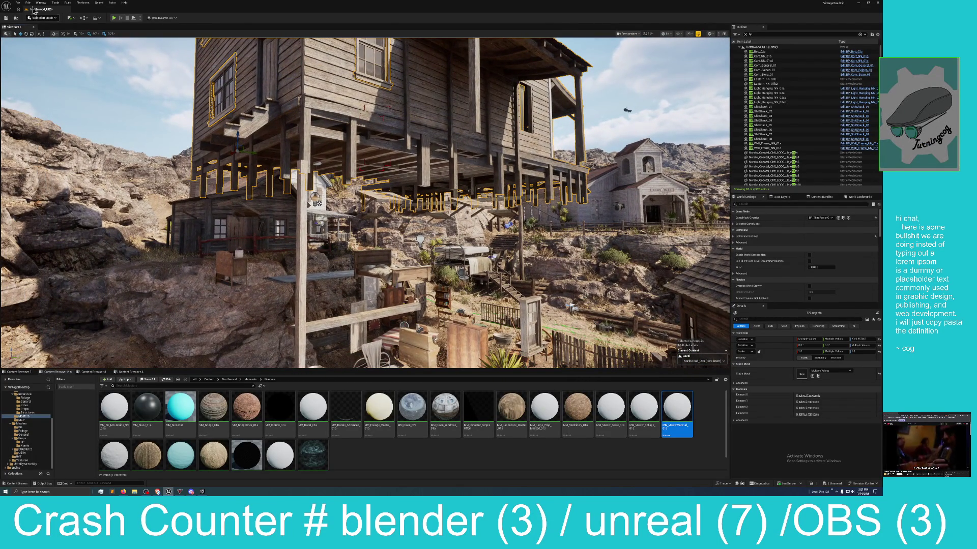
pyautogui.click(28, 3)
pyautogui.click(49, 23)
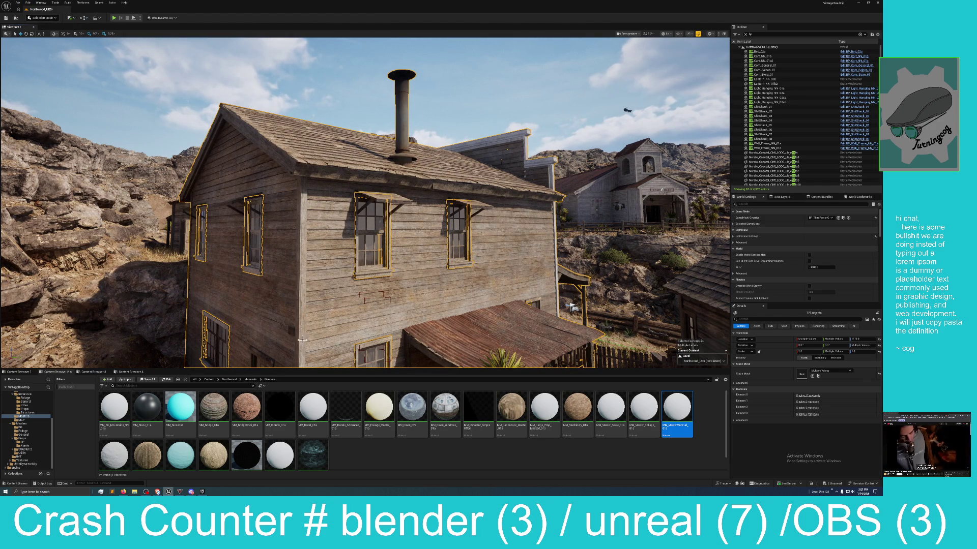
# - Add the four window awnings on the house's side wall to the selection
pyautogui.moveTo(337, 298); pyautogui.dragTo(356, 232)
pyautogui.keyDown('ctrl'); pyautogui.click(360, 230); pyautogui.keyUp('ctrl')
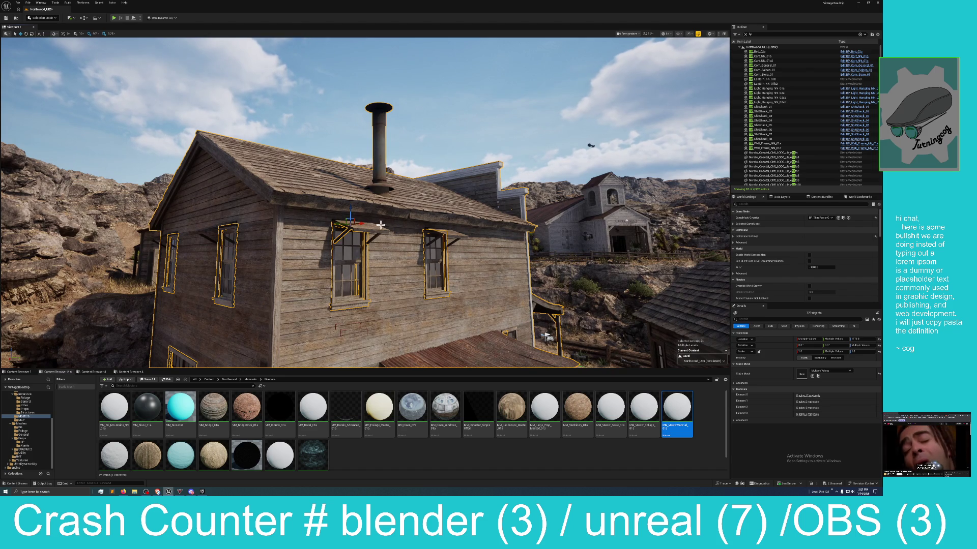
pyautogui.keyDown('ctrl'); pyautogui.click(447, 233); pyautogui.keyUp('ctrl')
pyautogui.keyDown('ctrl'); pyautogui.click(226, 229); pyautogui.keyUp('ctrl')
pyautogui.keyDown('ctrl'); pyautogui.click(165, 237); pyautogui.keyUp('ctrl')
pyautogui.moveTo(164, 260)
pyautogui.mouseDown()
pyautogui.moveTo(209, 289)
pyautogui.moveTo(239, 284)
pyautogui.moveTo(232, 271)
pyautogui.moveTo(320, 283)
pyautogui.moveTo(341, 247)
pyautogui.mouseUp()
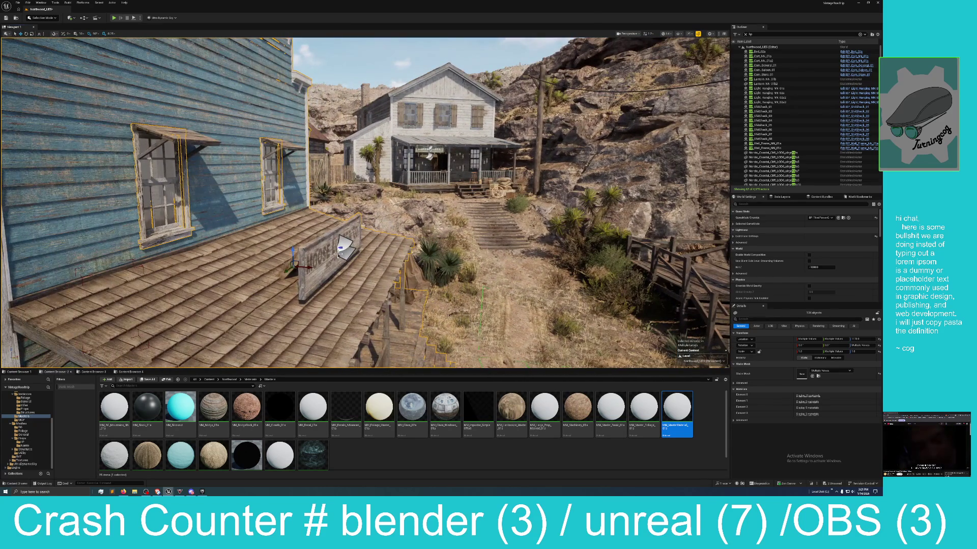
# - Add the Moose Lumber sign to the selection and orbit around the whole two-storey store
pyautogui.click(342, 248)
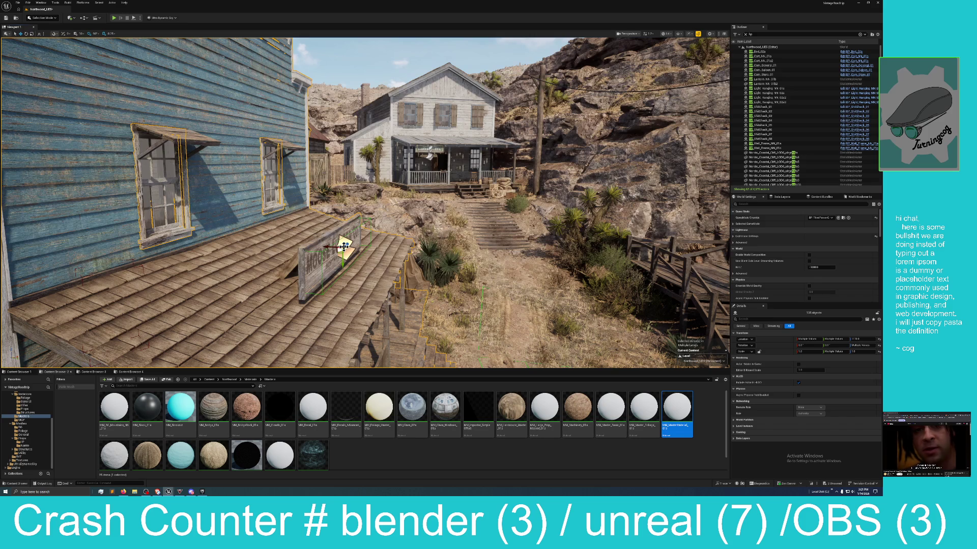
pyautogui.moveTo(339, 236)
pyautogui.mouseDown()
pyautogui.moveTo(271, 316)
pyautogui.moveTo(290, 255)
pyautogui.moveTo(89, 328)
pyautogui.moveTo(331, 231)
pyautogui.moveTo(331, 217)
pyautogui.mouseUp()
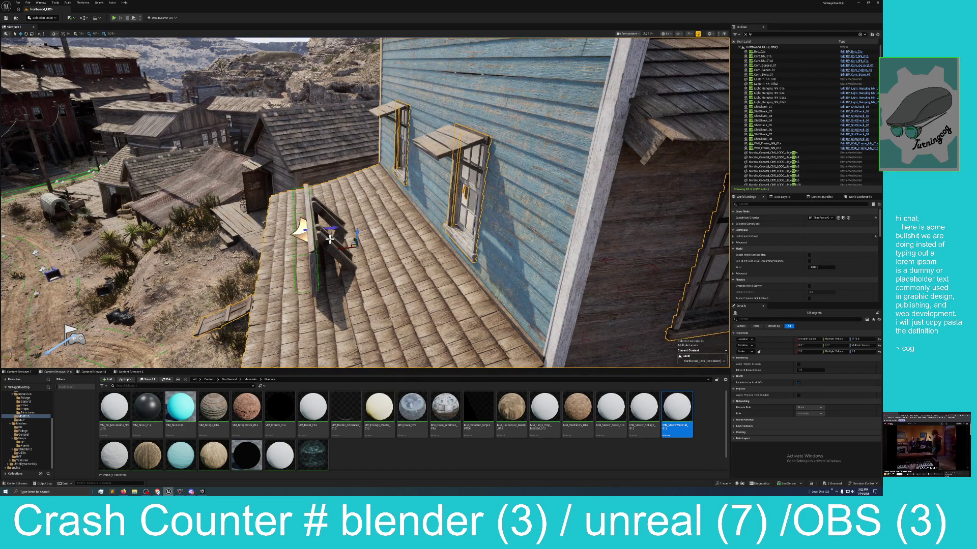
pyautogui.moveTo(338, 238); pyautogui.dragTo(338, 264)
pyautogui.scroll(5, 364, 204)
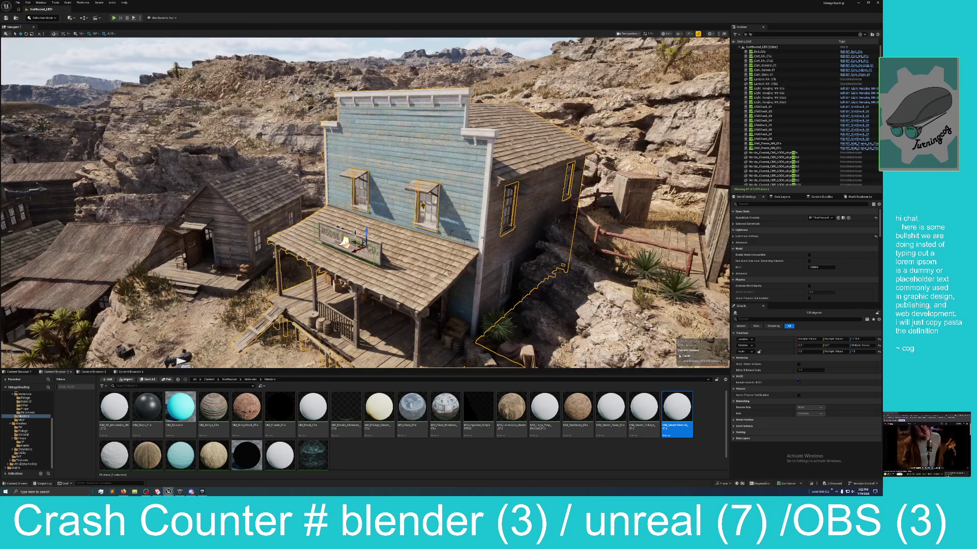
pyautogui.scroll(3, 365, 204)
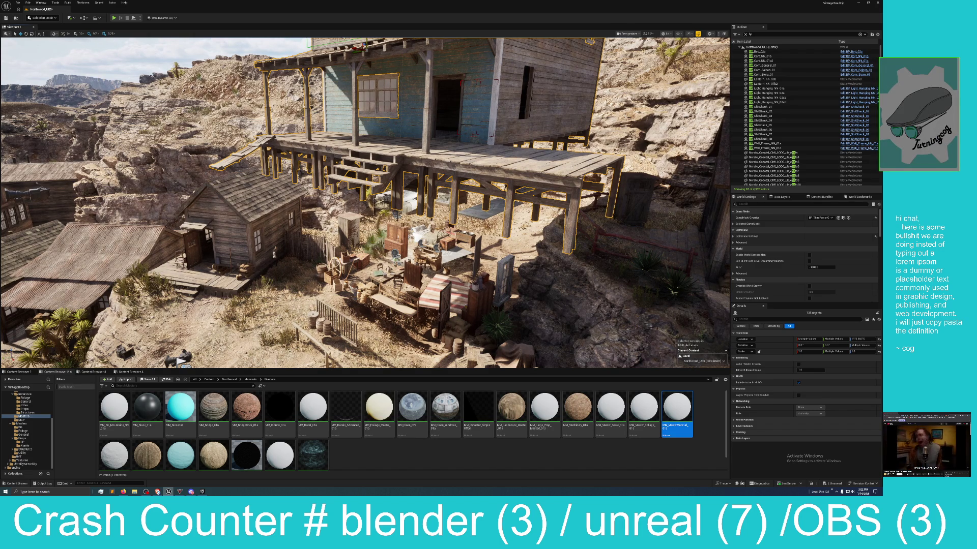
pyautogui.moveTo(340, 36)
pyautogui.mouseDown()
pyautogui.moveTo(440, 218)
pyautogui.moveTo(416, 230)
pyautogui.moveTo(440, 249)
pyautogui.moveTo(333, 353)
pyautogui.mouseUp()
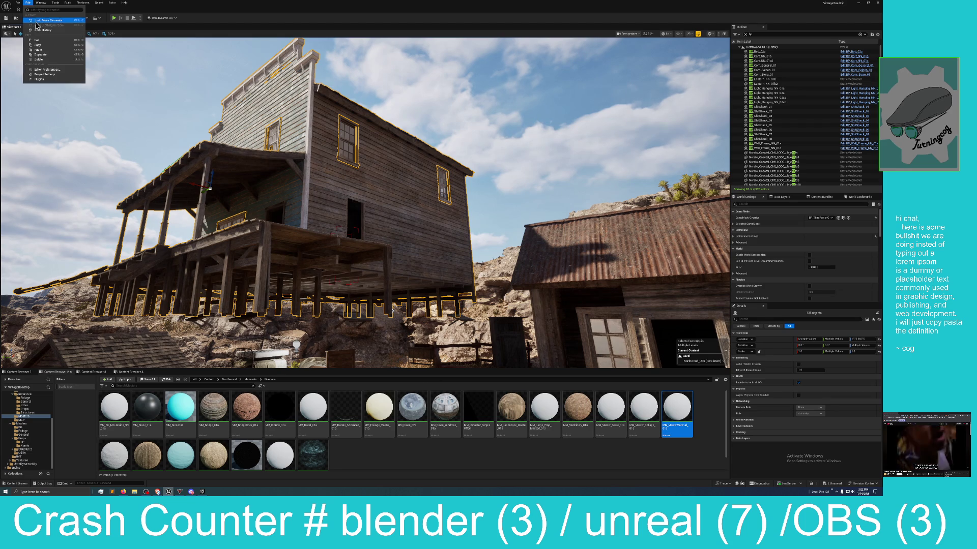
# - Undo the last move and add the right window's awning to the selection, then inspect the wall
pyautogui.click(41, 21)
pyautogui.moveTo(51, 56)
pyautogui.mouseDown()
pyautogui.moveTo(201, 210)
pyautogui.moveTo(212, 85)
pyautogui.mouseUp()
pyautogui.keyDown('ctrl'); pyautogui.click(341, 121); pyautogui.keyUp('ctrl')
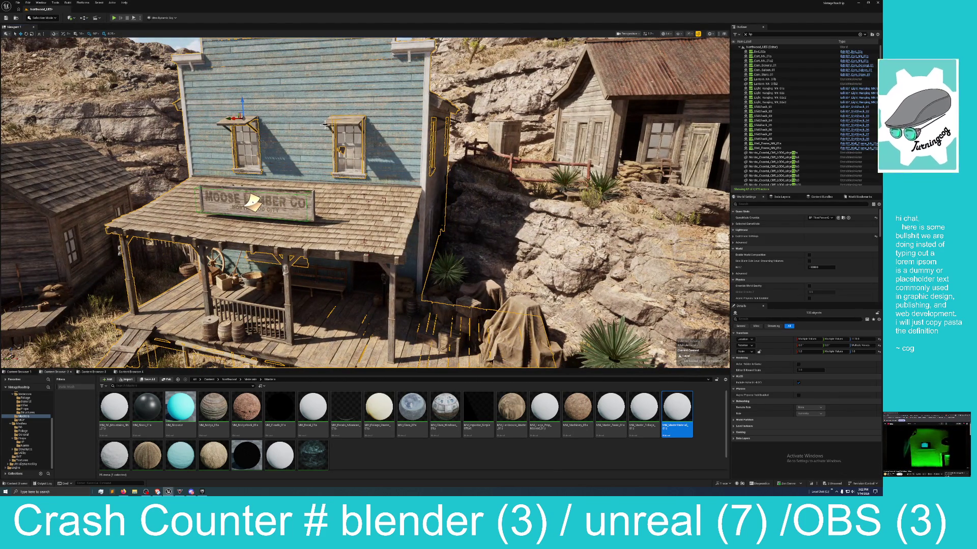
pyautogui.moveTo(341, 121); pyautogui.dragTo(361, 86)
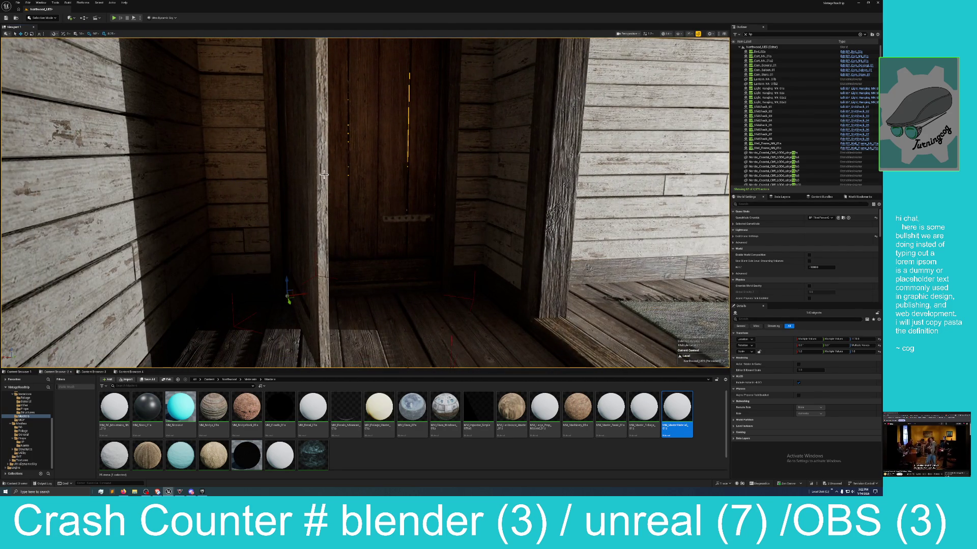
pyautogui.moveTo(324, 175)
pyautogui.mouseDown()
pyautogui.moveTo(300, 134)
pyautogui.moveTo(310, 178)
pyautogui.moveTo(458, 255)
pyautogui.moveTo(570, 329)
pyautogui.moveTo(446, 210)
pyautogui.moveTo(407, 198)
pyautogui.mouseUp()
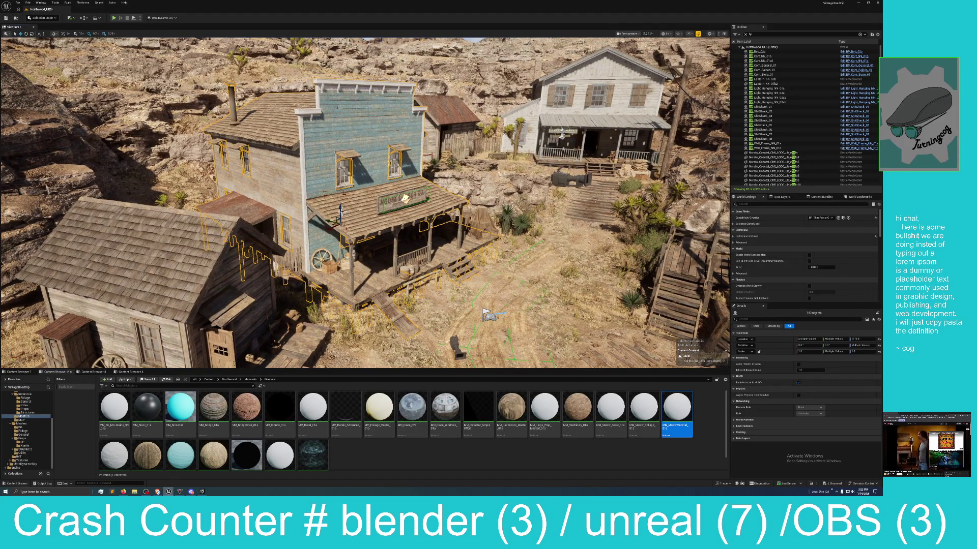
# - Delete the Moose Lumber building, restore it with Ctrl+Z, and focus on its porch
pyautogui.press('Delete')
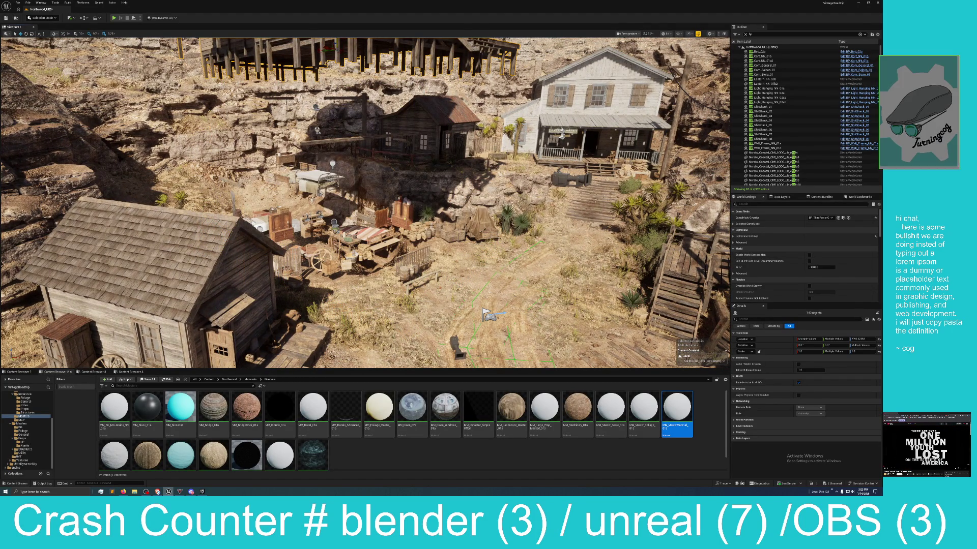
pyautogui.hotkey('ctrl', 'z')
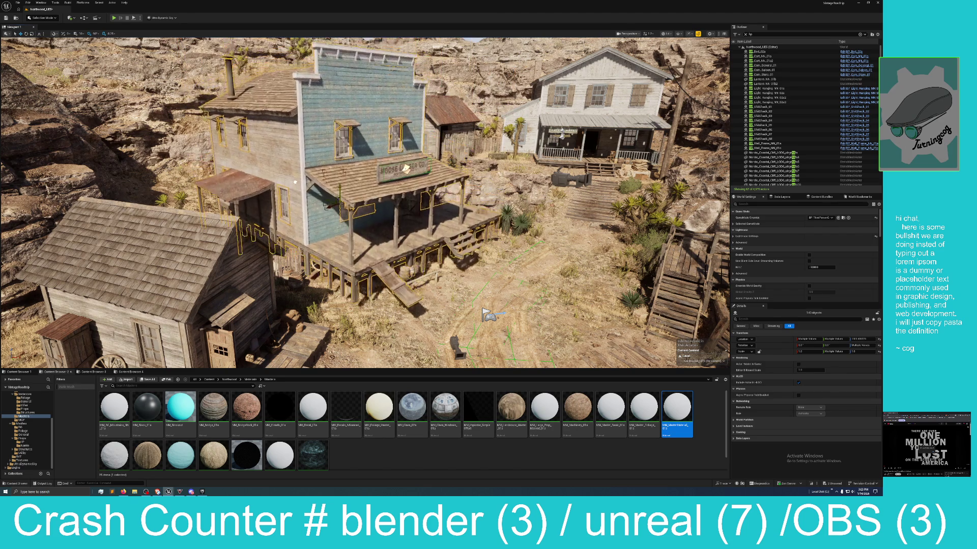
pyautogui.press('f')
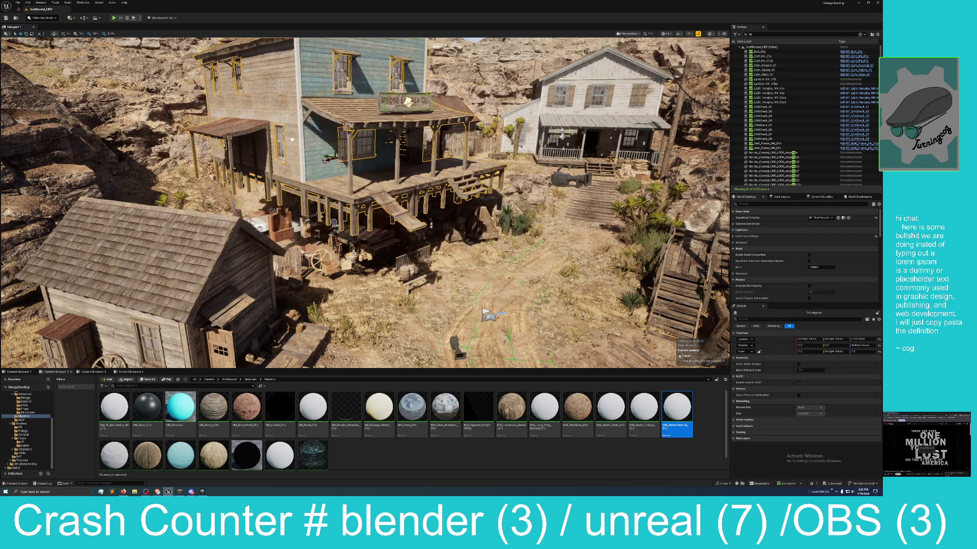
pyautogui.scroll(10, 410, 69)
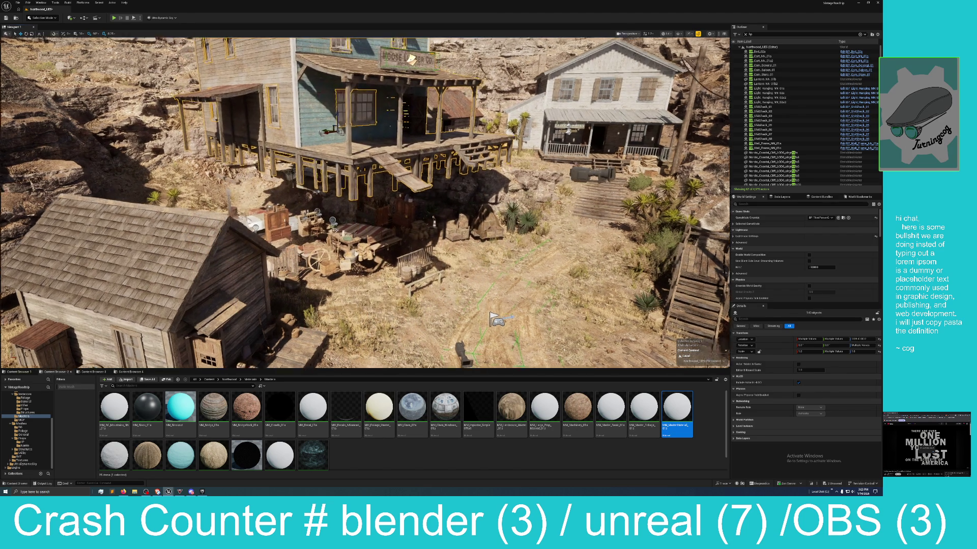
pyautogui.scroll(10, 365, 203)
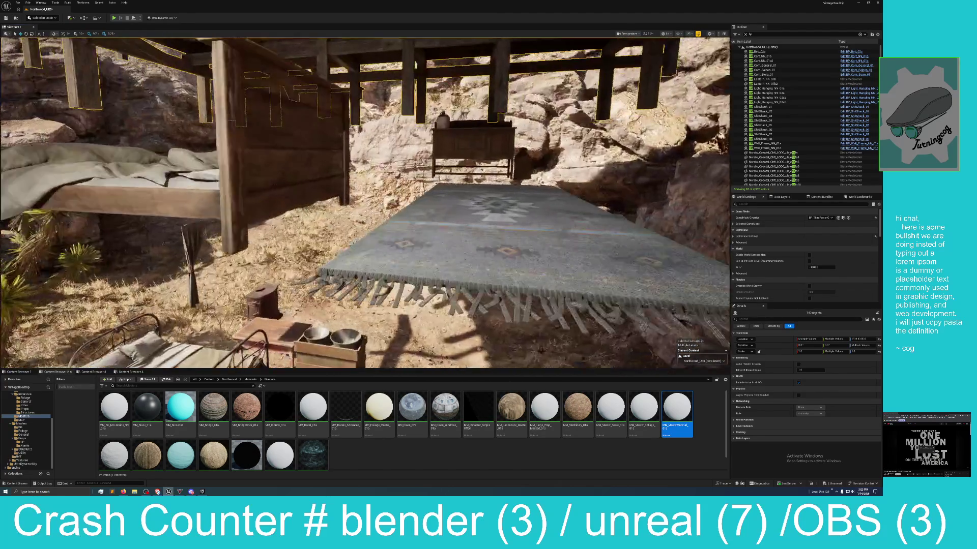
pyautogui.scroll(-5, 281, 232)
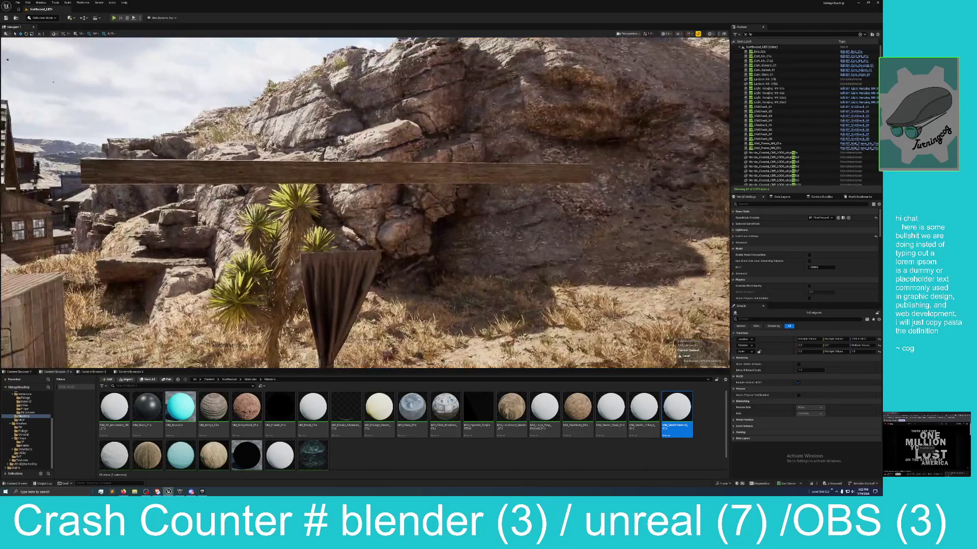
# - Revert the building pieces' last move and frame the selected window
pyautogui.click(28, 3)
pyautogui.click(39, 26)
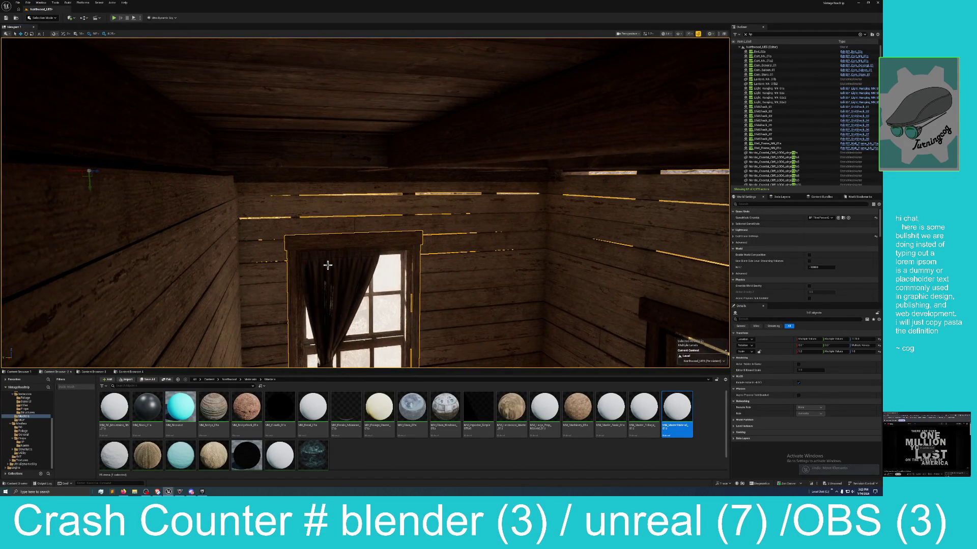
pyautogui.press('f')
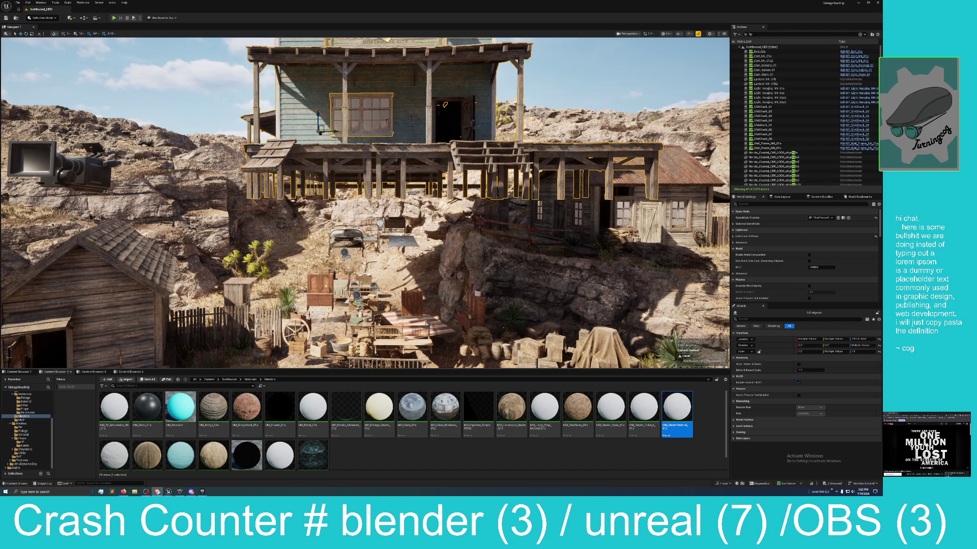
# - Undo the selected buildings' move and lower the building toward the ground
pyautogui.click(28, 3)
pyautogui.click(37, 21)
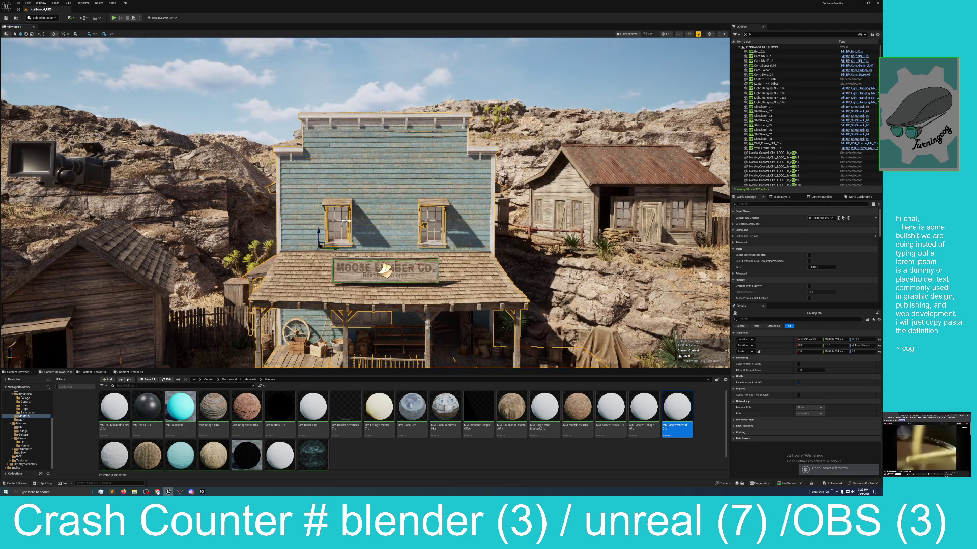
pyautogui.moveTo(319, 234)
pyautogui.mouseDown()
pyautogui.moveTo(318, 339)
pyautogui.moveTo(361, 305)
pyautogui.moveTo(371, 331)
pyautogui.mouseUp()
pyautogui.scroll(10, 318, 338)
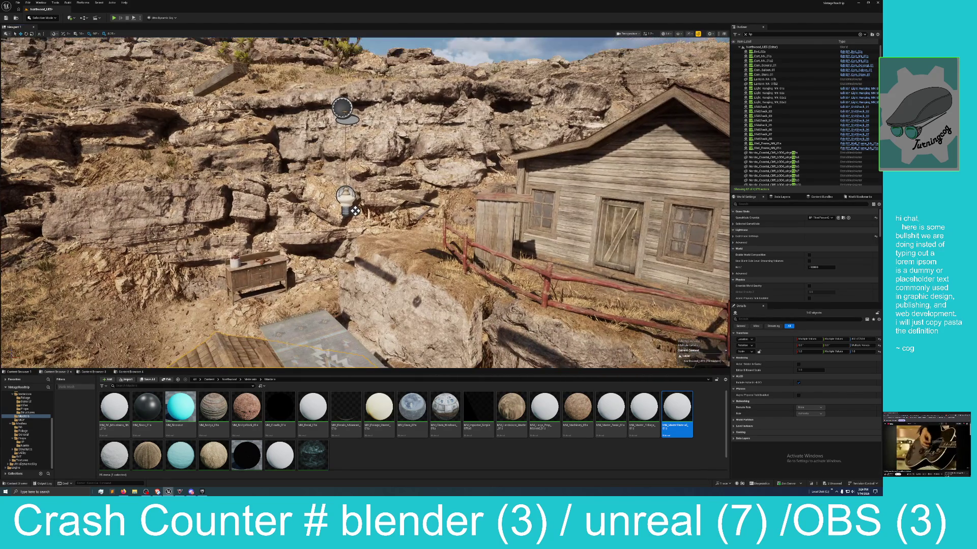
pyautogui.moveTo(210, 121); pyautogui.dragTo(290, 124)
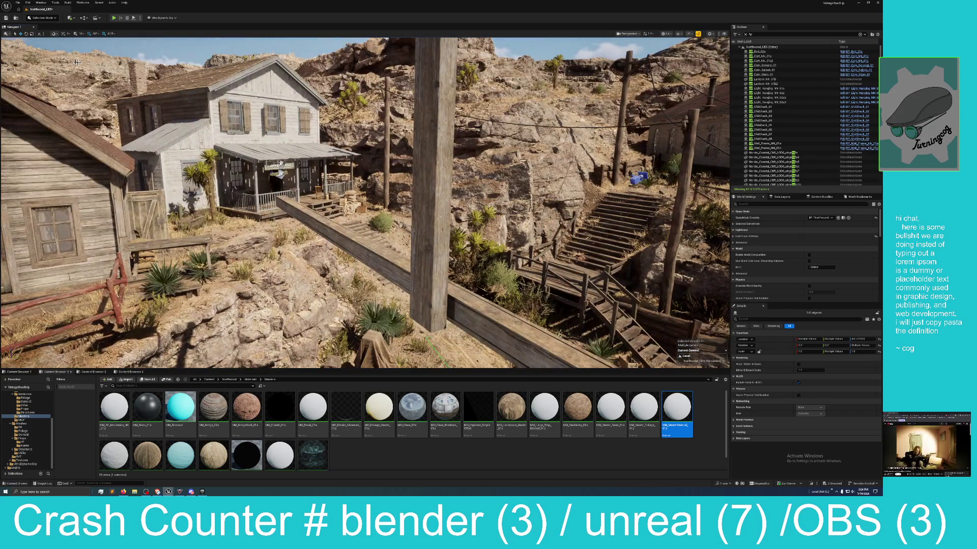
# - Undo the building's next move, then fly through the attic past the lamp and back outside
pyautogui.click(28, 3)
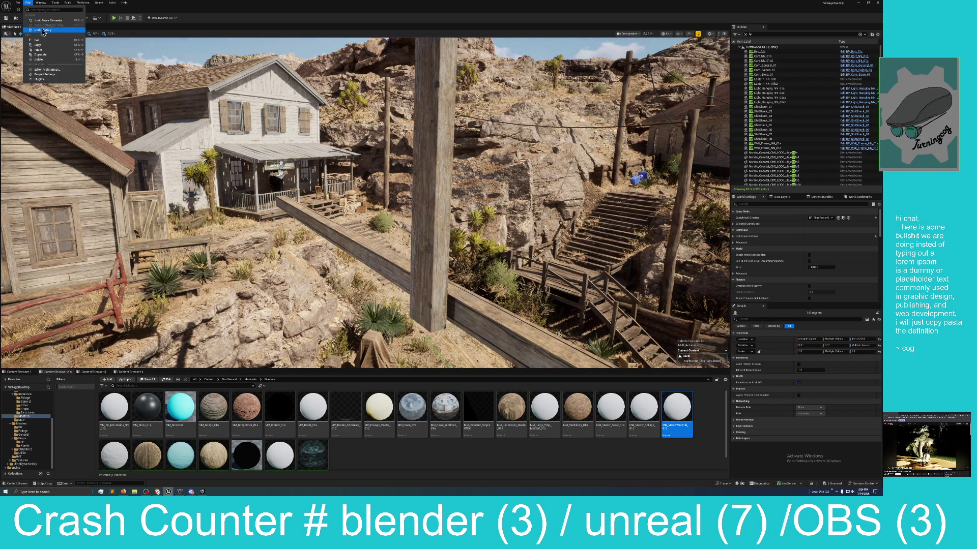
pyautogui.click(49, 20)
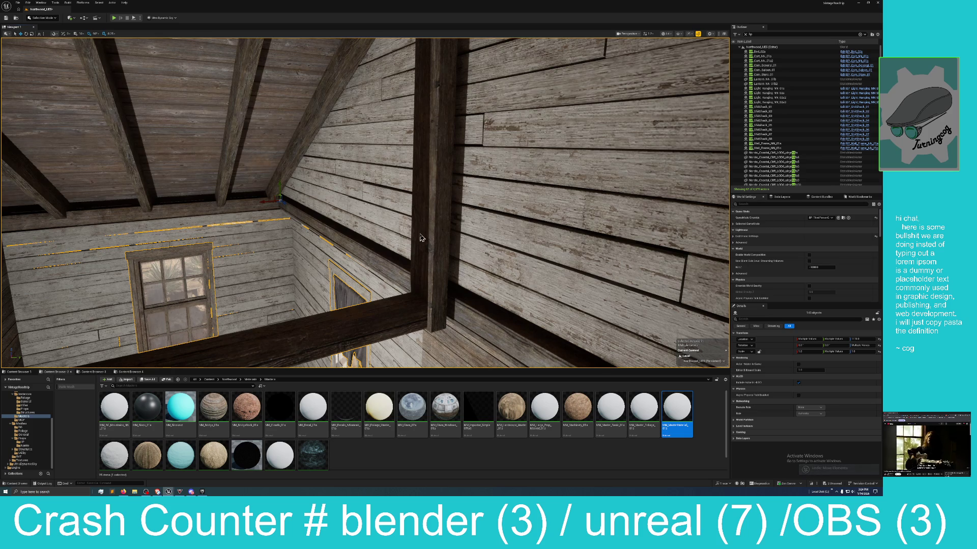
pyautogui.moveTo(422, 239); pyautogui.dragTo(421, 167)
pyautogui.moveTo(351, 127); pyautogui.dragTo(351, 173)
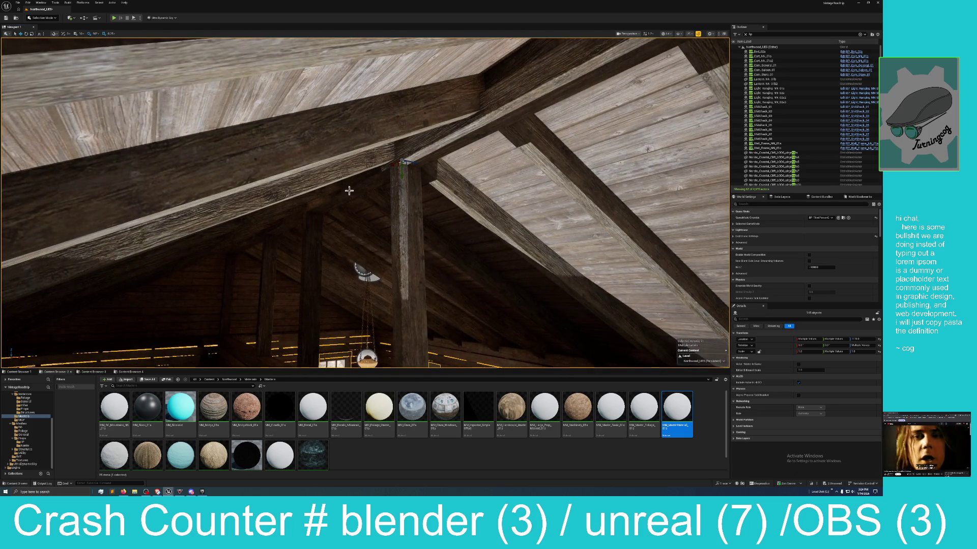
pyautogui.moveTo(279, 243)
pyautogui.mouseDown()
pyautogui.moveTo(279, 203)
pyautogui.moveTo(285, 254)
pyautogui.mouseUp()
pyautogui.moveTo(337, 193); pyautogui.dragTo(335, 186)
pyautogui.moveTo(320, 271); pyautogui.dragTo(320, 362)
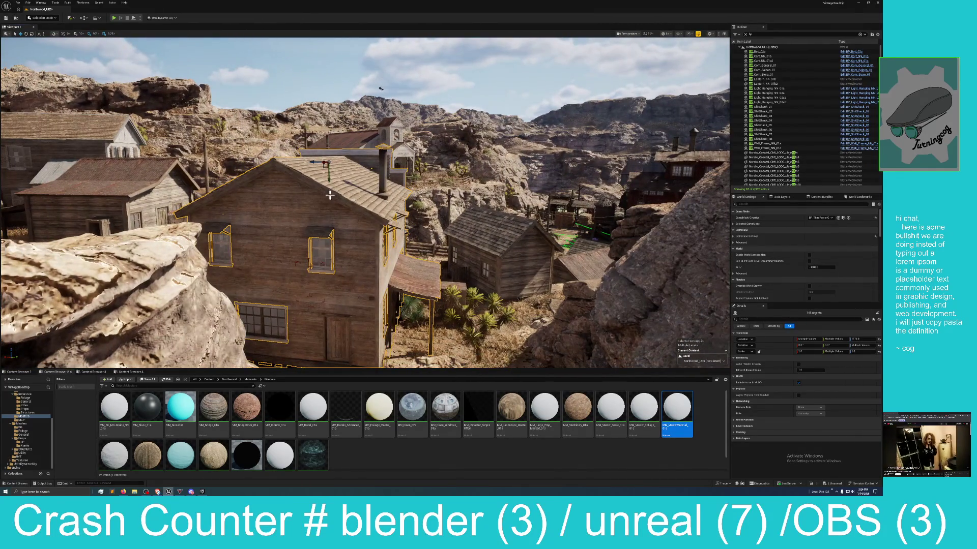
# - Drag the selected house down along its Z axis and fine-tune its height
pyautogui.moveTo(330, 173)
pyautogui.mouseDown()
pyautogui.moveTo(323, 269)
pyautogui.moveTo(324, 260)
pyautogui.moveTo(333, 335)
pyautogui.mouseUp()
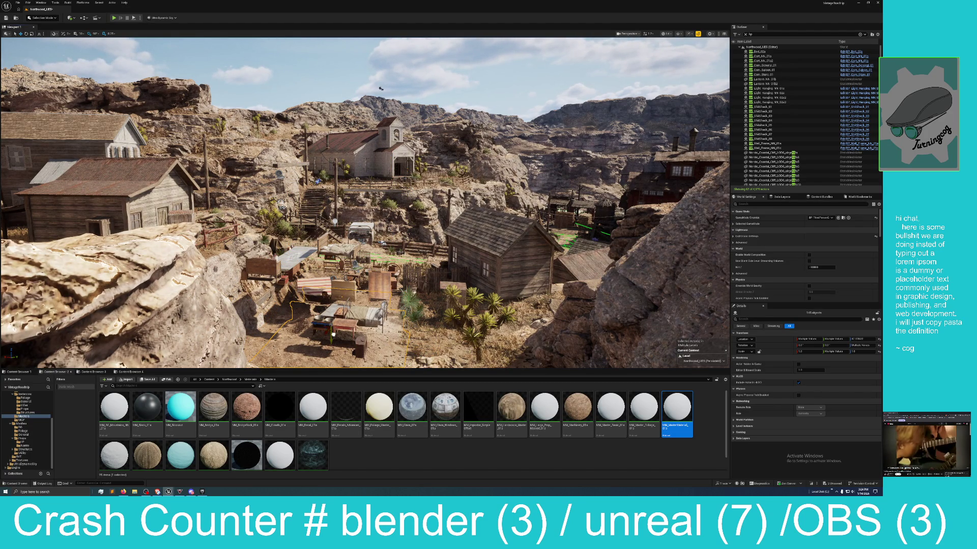
pyautogui.moveTo(334, 335); pyautogui.dragTo(333, 331)
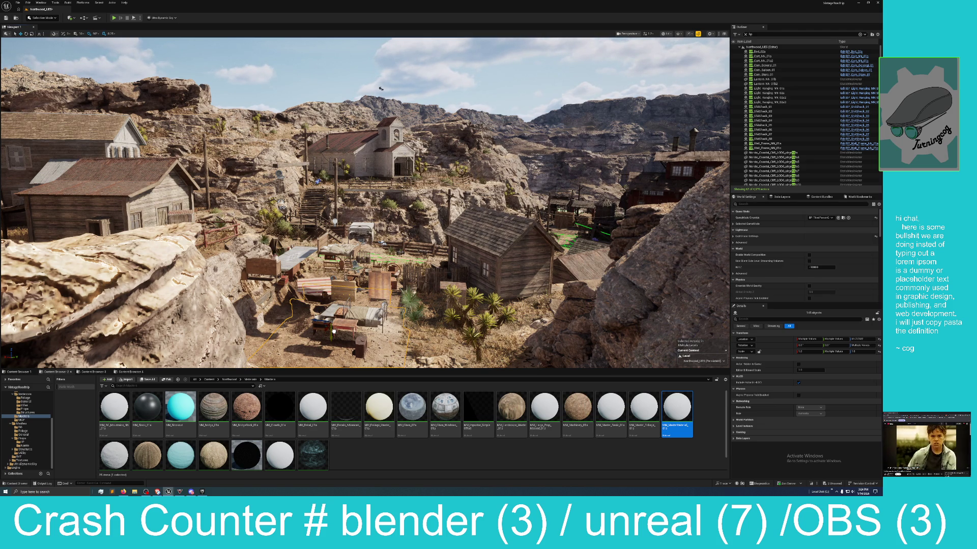
pyautogui.moveTo(334, 331); pyautogui.dragTo(389, 112)
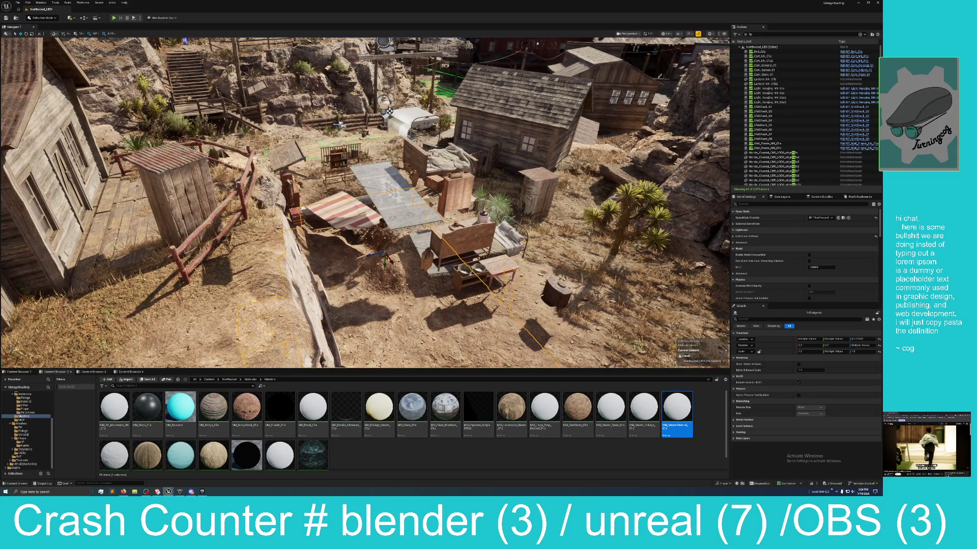
pyautogui.moveTo(384, 217); pyautogui.dragTo(385, 209)
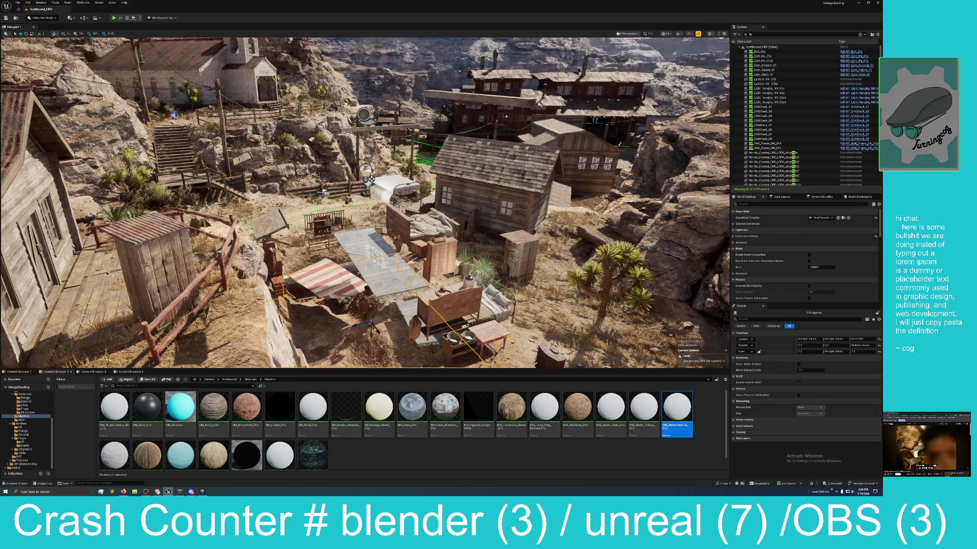
pyautogui.moveTo(353, 135)
pyautogui.mouseDown()
pyautogui.moveTo(353, 107)
pyautogui.moveTo(354, 132)
pyautogui.moveTo(354, 107)
pyautogui.moveTo(338, 107)
pyautogui.mouseUp()
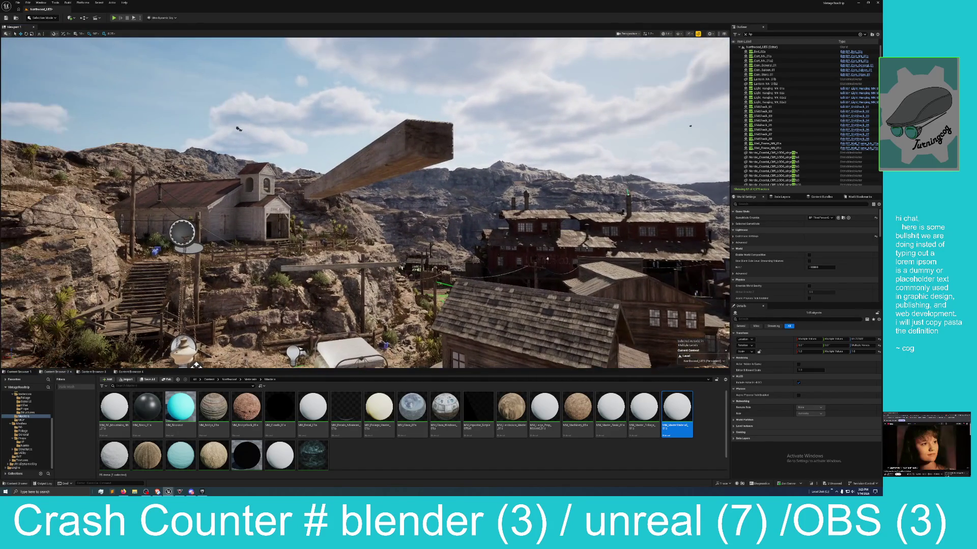
# - Undo the house's move and orbit around its roof beams and side wall
pyautogui.click(28, 3)
pyautogui.click(41, 20)
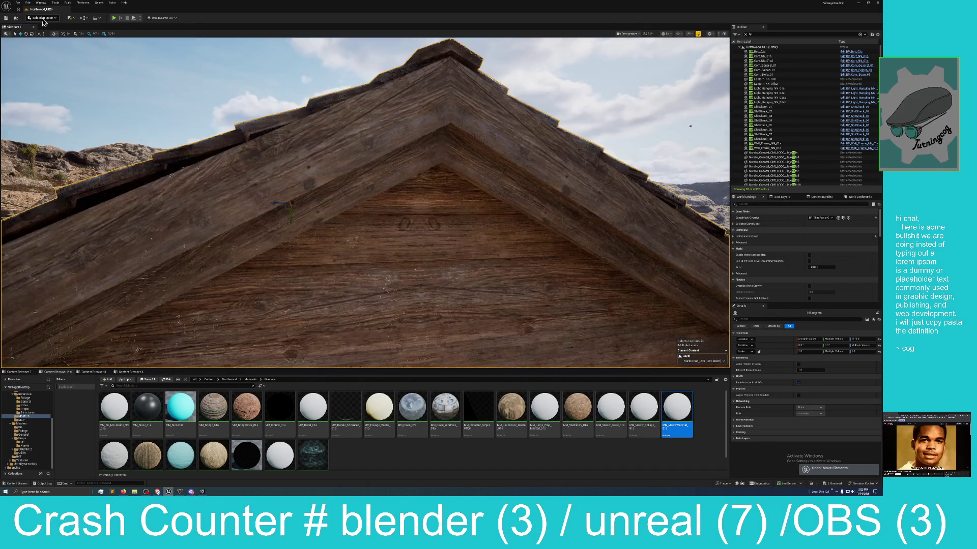
pyautogui.scroll(5, 365, 202)
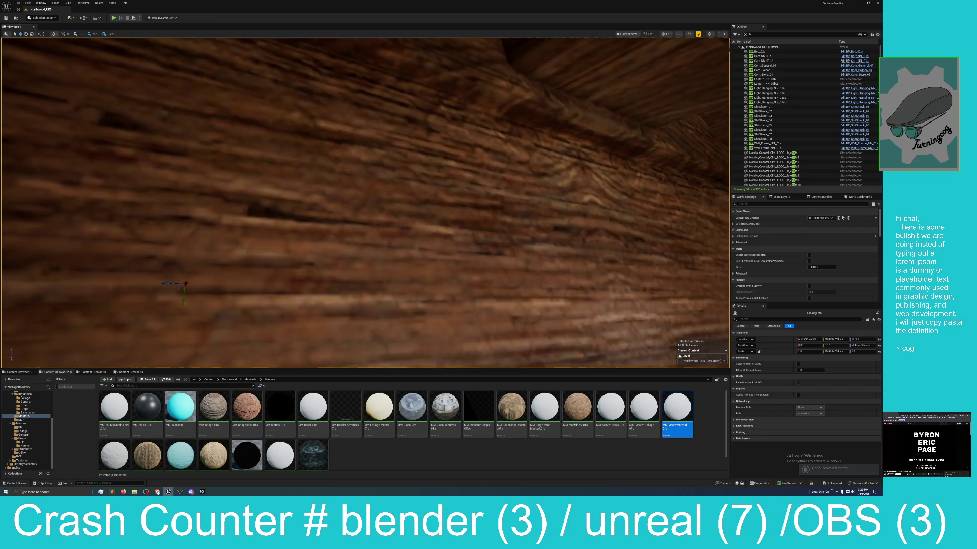
pyautogui.scroll(-6, 365, 202)
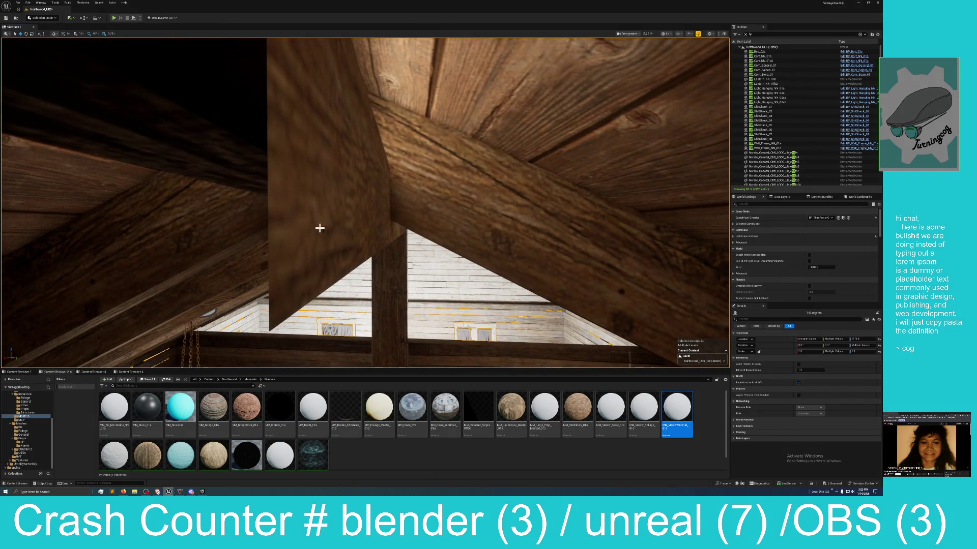
pyautogui.moveTo(320, 228)
pyautogui.mouseDown()
pyautogui.moveTo(305, 230)
pyautogui.moveTo(344, 260)
pyautogui.mouseUp()
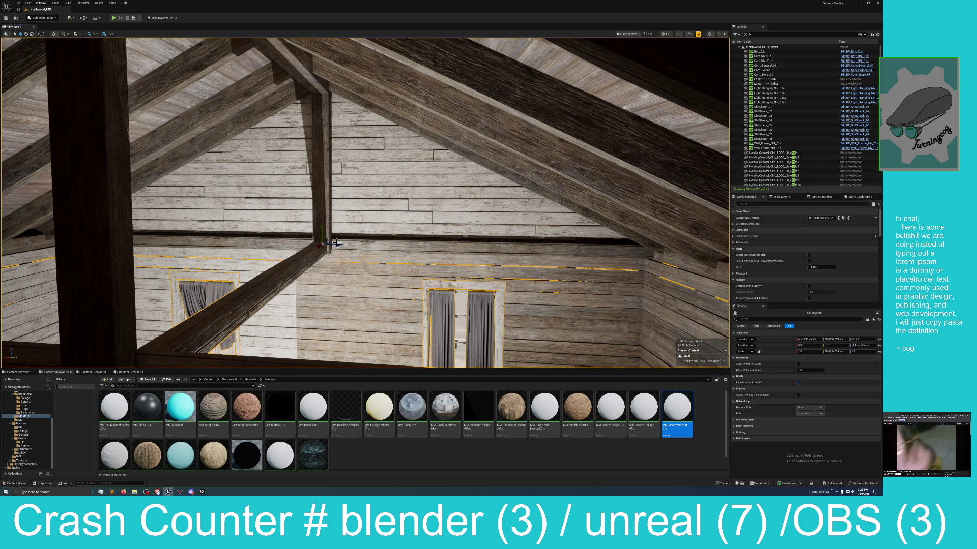
pyautogui.moveTo(330, 219); pyautogui.dragTo(333, 219)
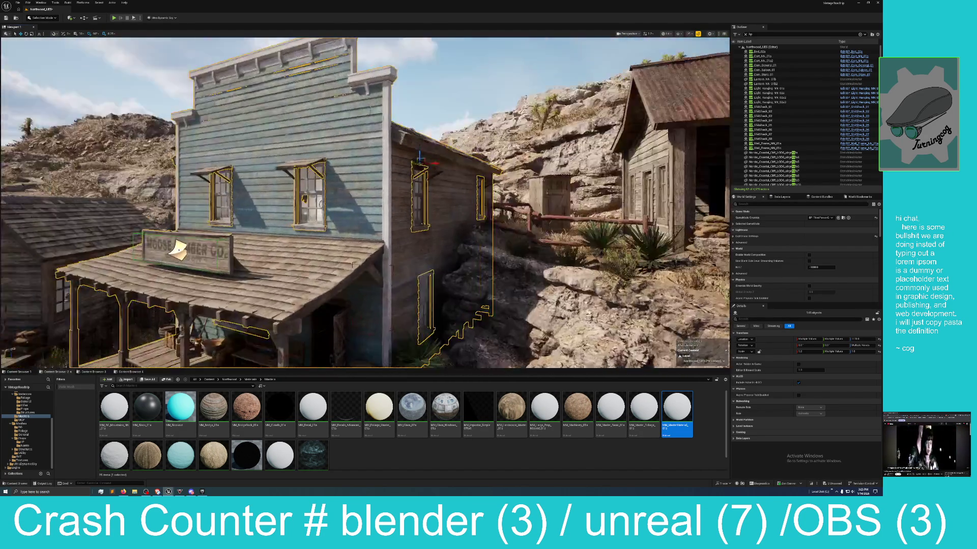
pyautogui.moveTo(333, 219)
pyautogui.mouseDown()
pyautogui.moveTo(315, 227)
pyautogui.moveTo(356, 213)
pyautogui.mouseUp()
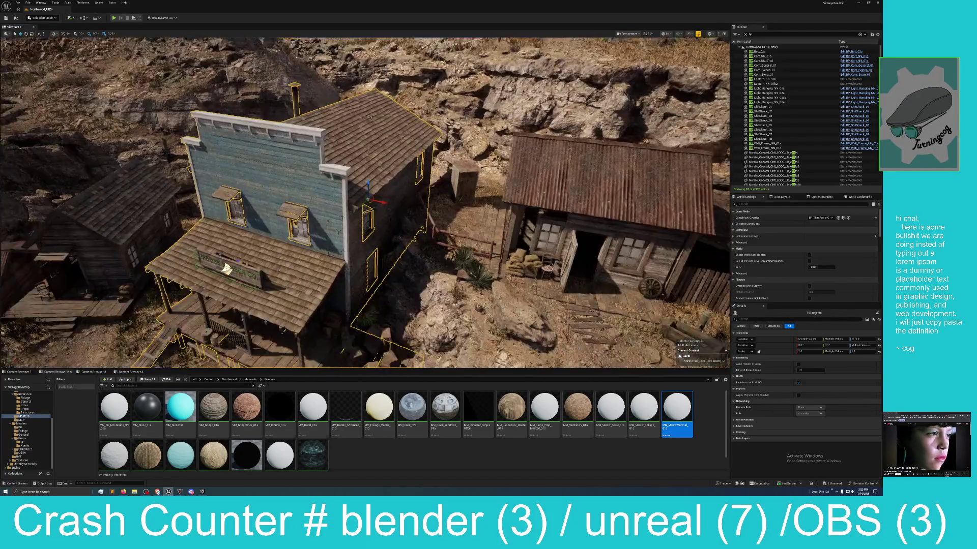
pyautogui.moveTo(436, 183); pyautogui.dragTo(436, 183)
pyautogui.moveTo(369, 182)
pyautogui.mouseDown()
pyautogui.moveTo(350, 54)
pyautogui.moveTo(367, 336)
pyautogui.moveTo(360, 148)
pyautogui.mouseUp()
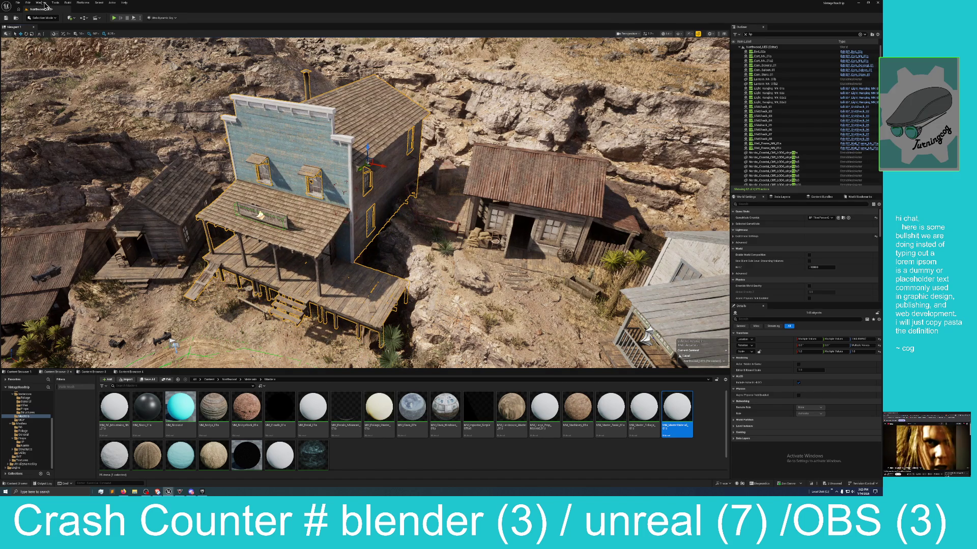
# - Undo the building's last move and focus the view on the selected window
pyautogui.click(28, 2)
pyautogui.click(47, 21)
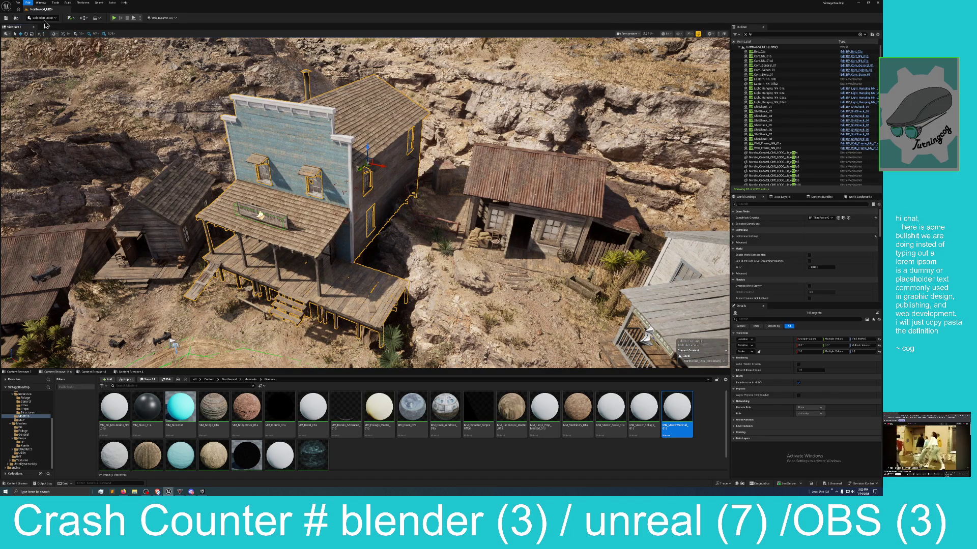
pyautogui.scroll(-10, 401, 220)
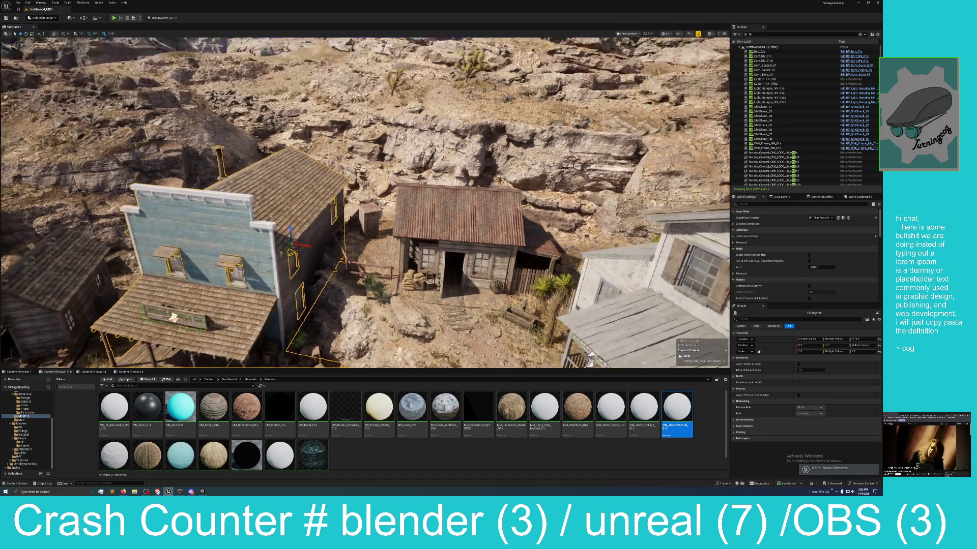
pyautogui.press('f')
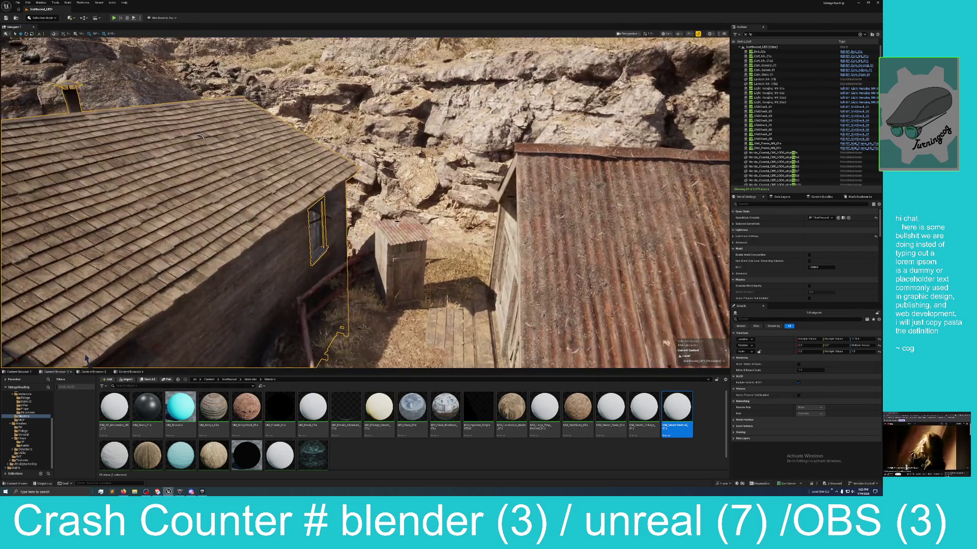
pyautogui.scroll(10, 343, 206)
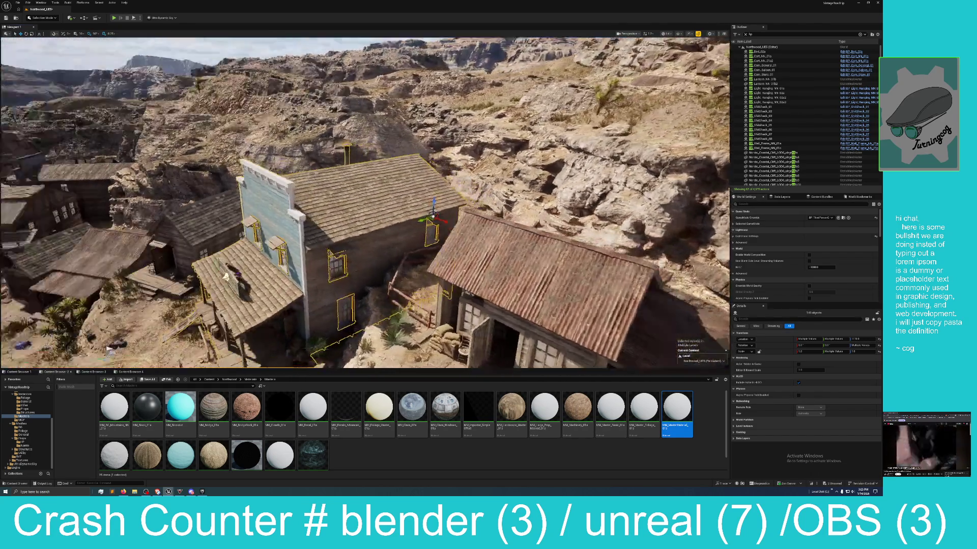
# - Orbit the building, then undo again to return the house to its previous position
pyautogui.moveTo(367, 204); pyautogui.dragTo(244, 209)
pyautogui.moveTo(351, 232)
pyautogui.mouseDown()
pyautogui.moveTo(331, 232)
pyautogui.moveTo(350, 275)
pyautogui.moveTo(350, 318)
pyautogui.moveTo(346, 66)
pyautogui.mouseUp()
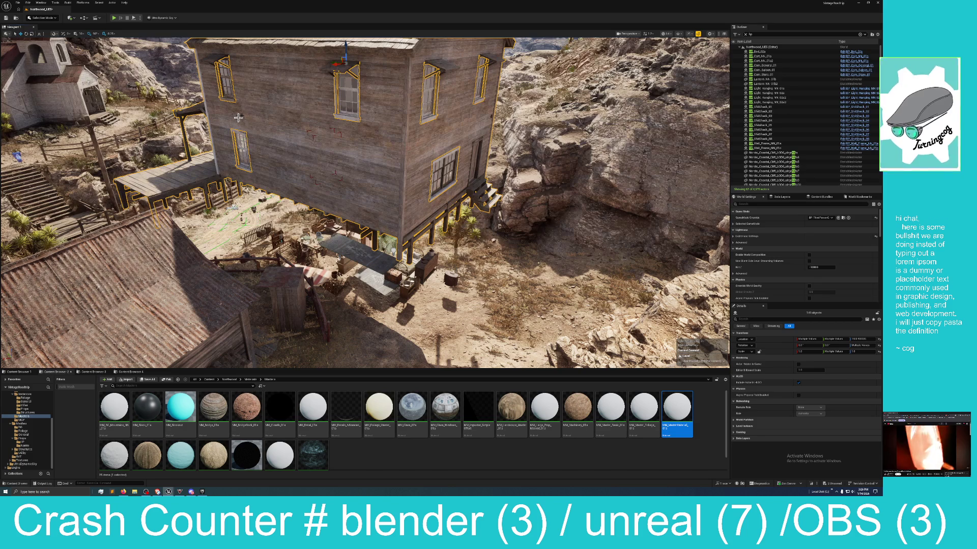
pyautogui.click(28, 3)
pyautogui.click(45, 20)
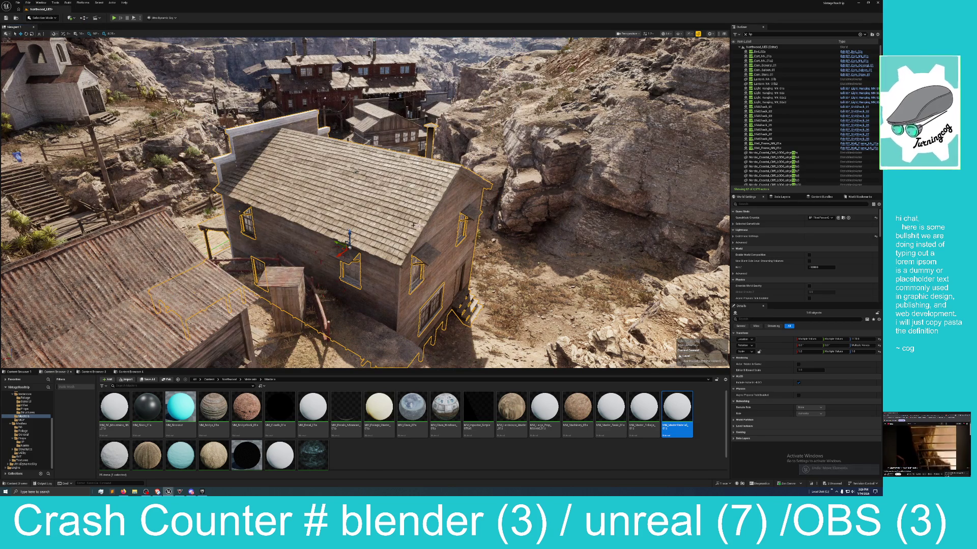
# - Ungroup the selected house pieces from the right-click menu
pyautogui.rightClick(370, 206)
pyautogui.moveTo(405, 308)
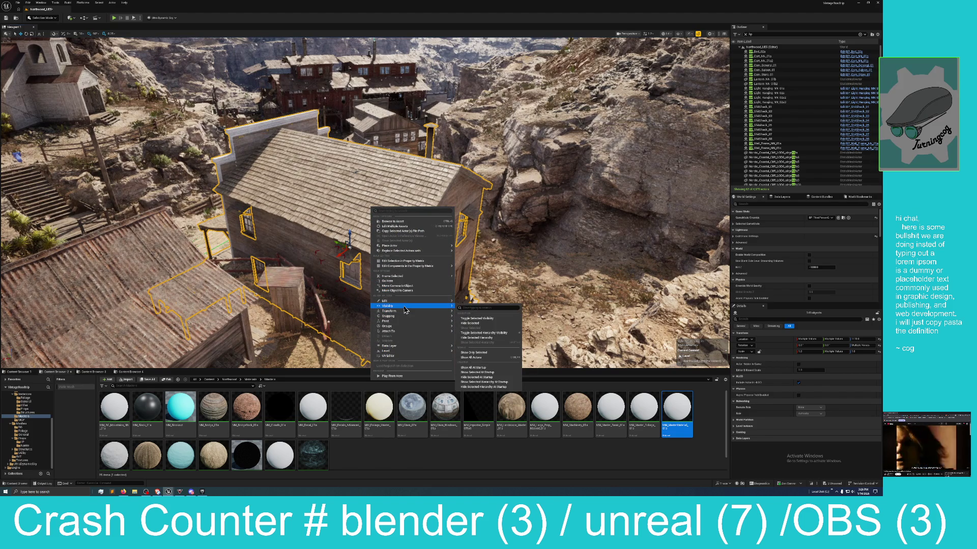
pyautogui.moveTo(413, 328)
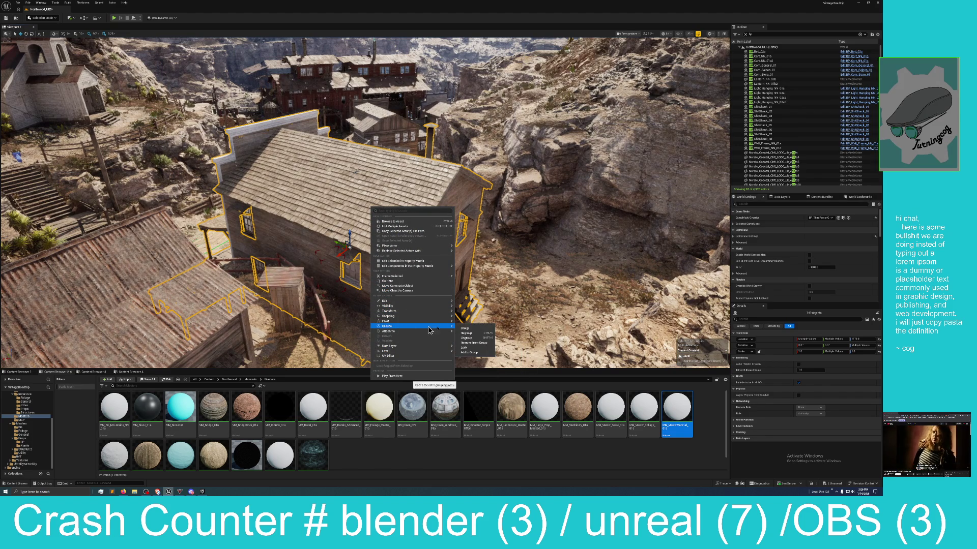
pyautogui.click(468, 338)
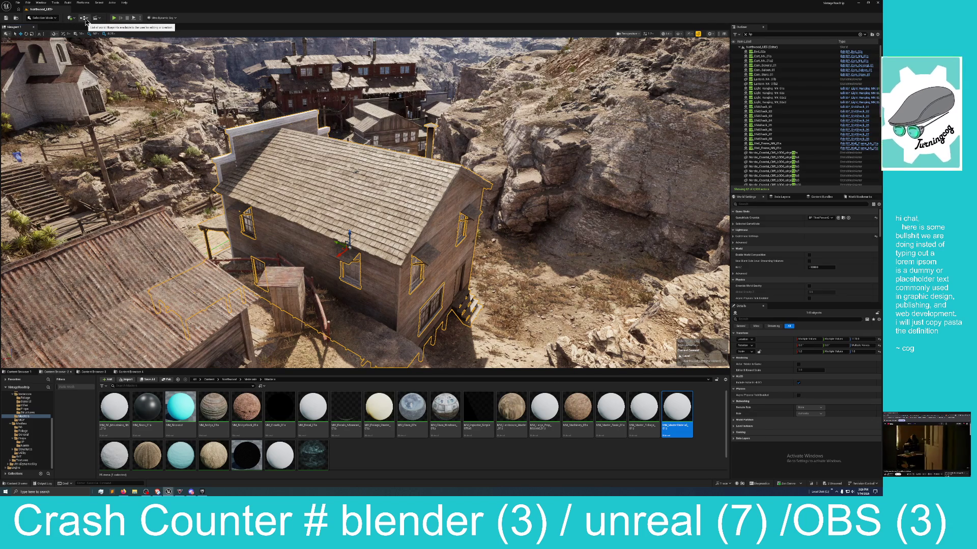
# - Convert the selection to a Blueprint class with Harvest Components, named BP_Com_Gen_01
pyautogui.click(85, 19)
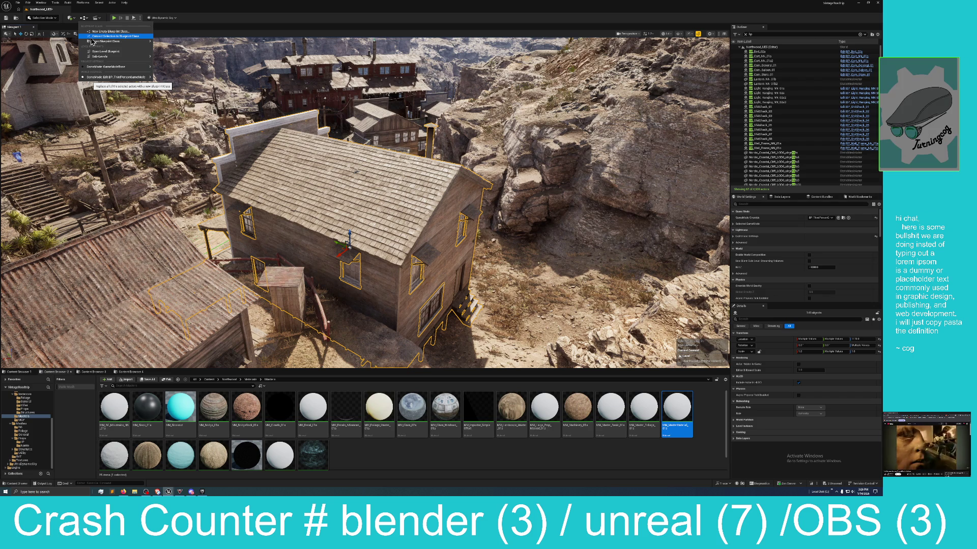
pyautogui.click(91, 38)
pyautogui.click(401, 220)
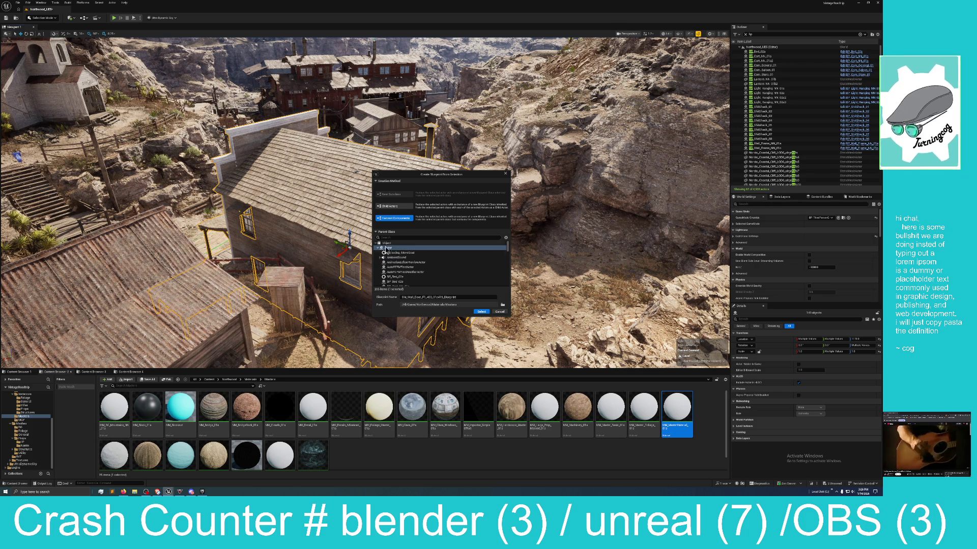
pyautogui.doubleClick(470, 297)
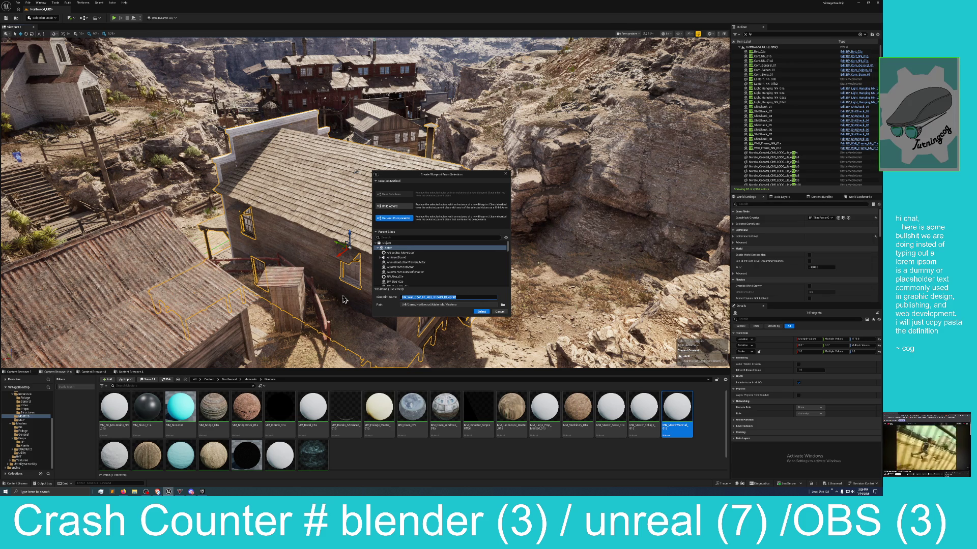
pyautogui.write('BP|')
pyautogui.press('BackSpace')
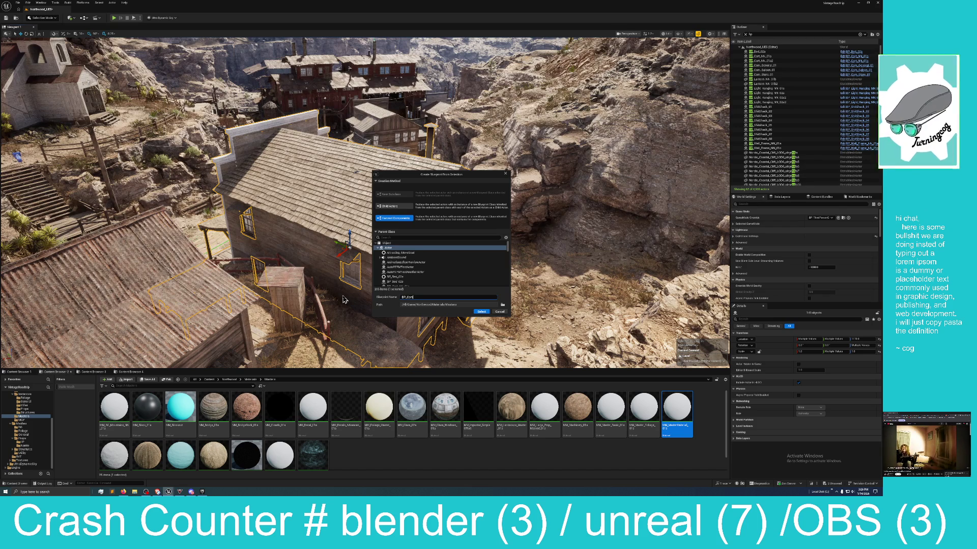
pyautogui.write('_')
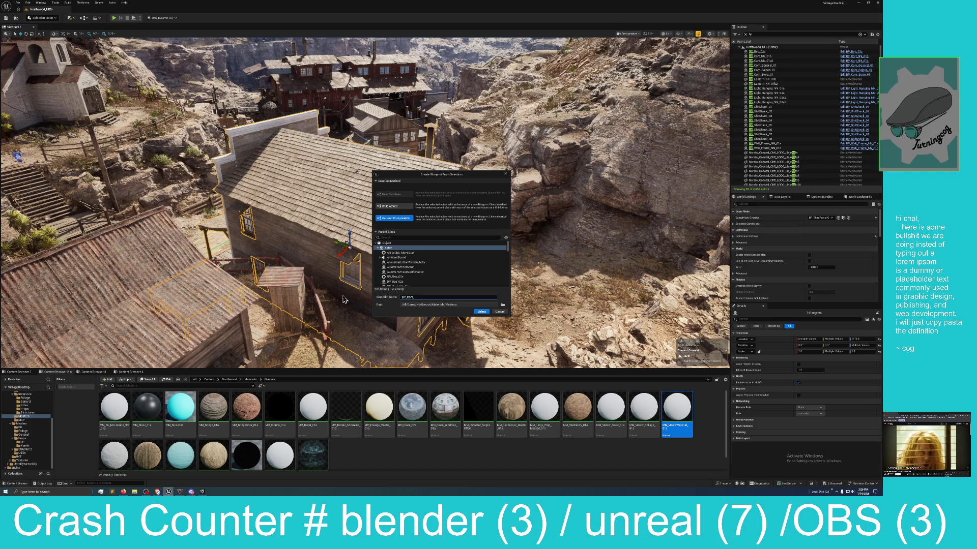
pyautogui.write('Gen_01')
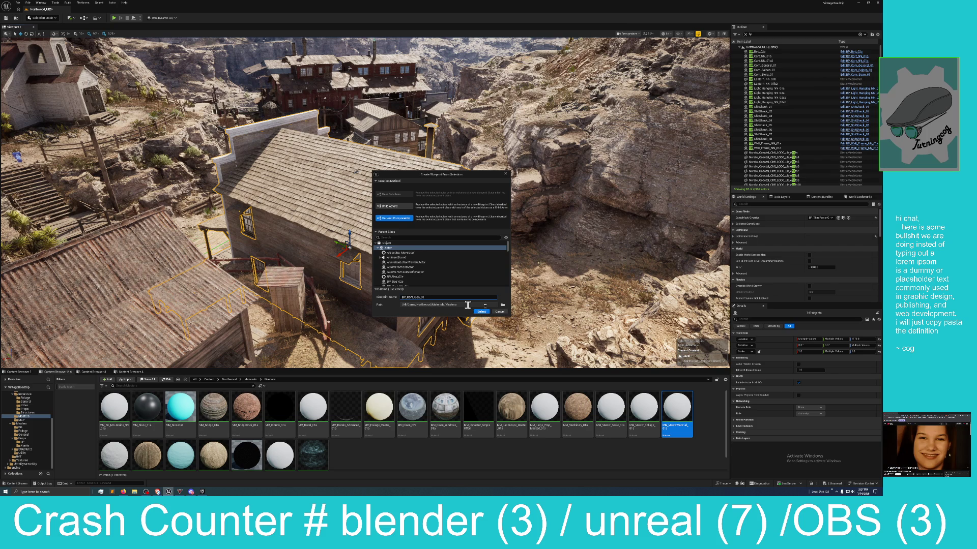
# - Set the save path to the Northwood BP_NW_BUILDING folder and create the Blueprint
pyautogui.click(502, 306)
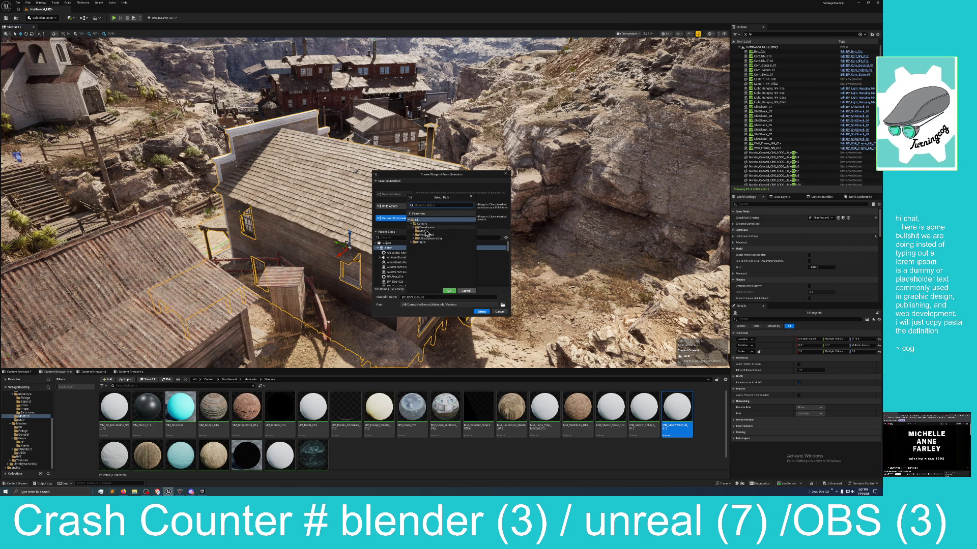
pyautogui.click(413, 235)
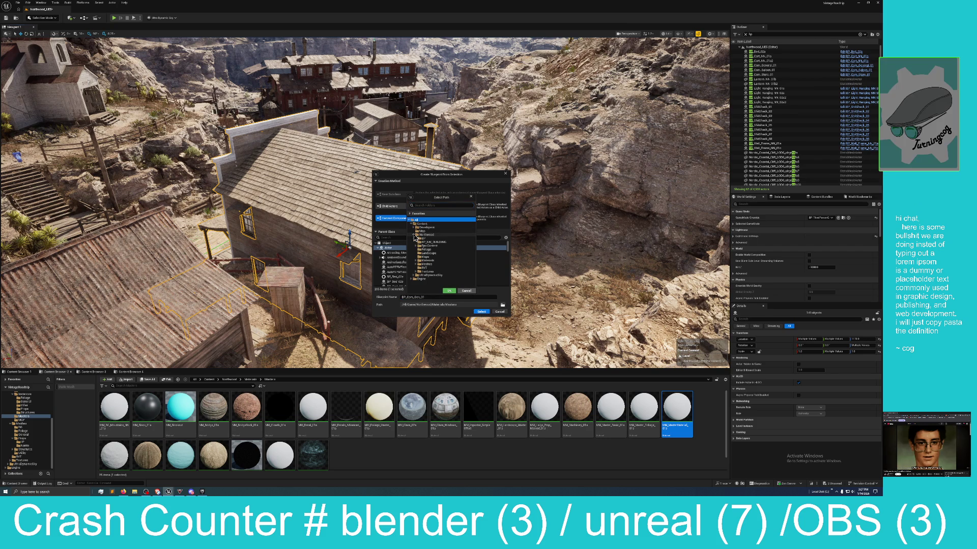
pyautogui.click(431, 242)
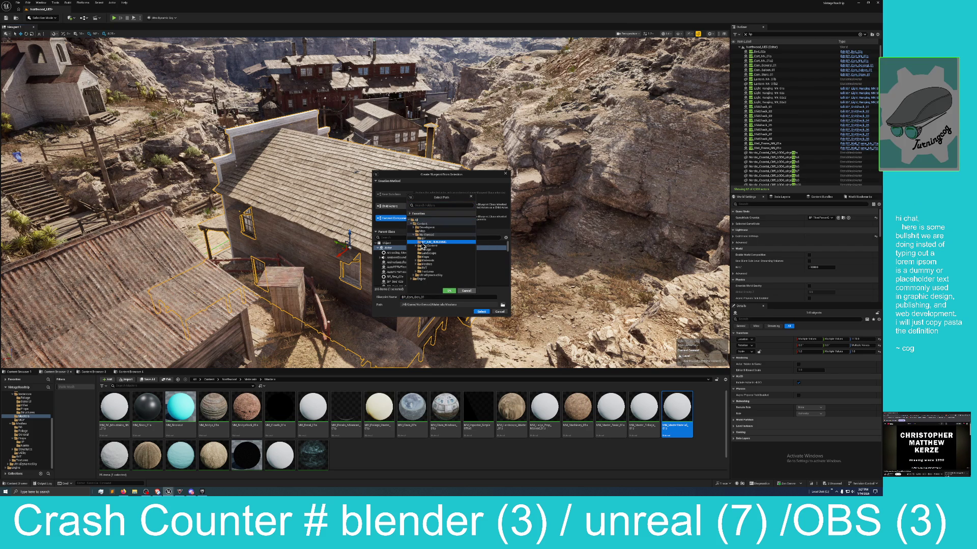
pyautogui.click(449, 292)
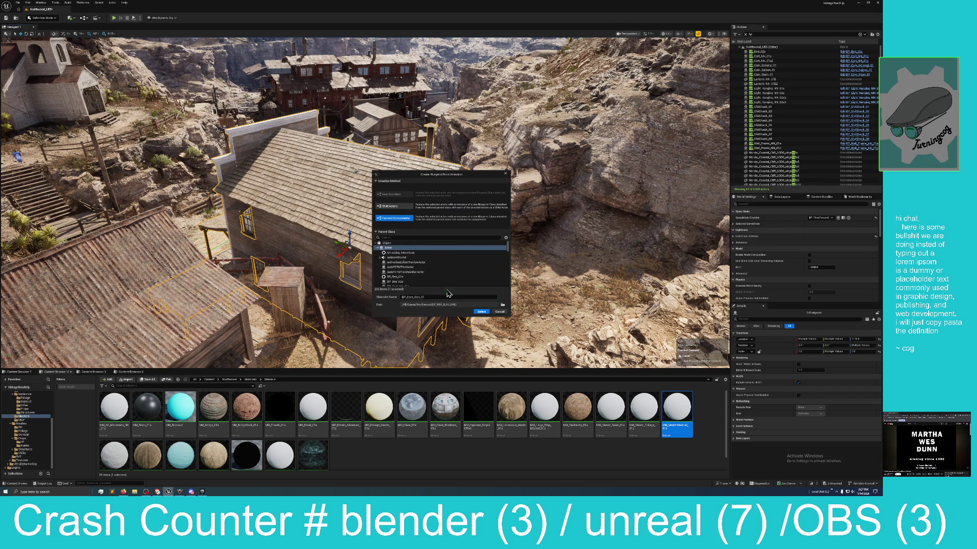
pyautogui.click(482, 311)
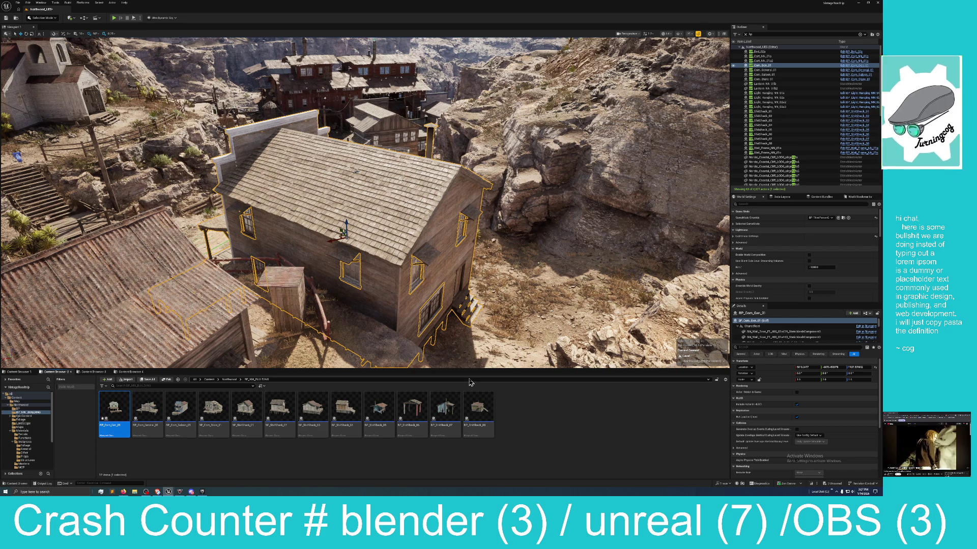
# - Save the Northwood_UE5 level with the 3 unsaved assets, then select Com_Gen_01 in the Outliner
pyautogui.click(832, 485)
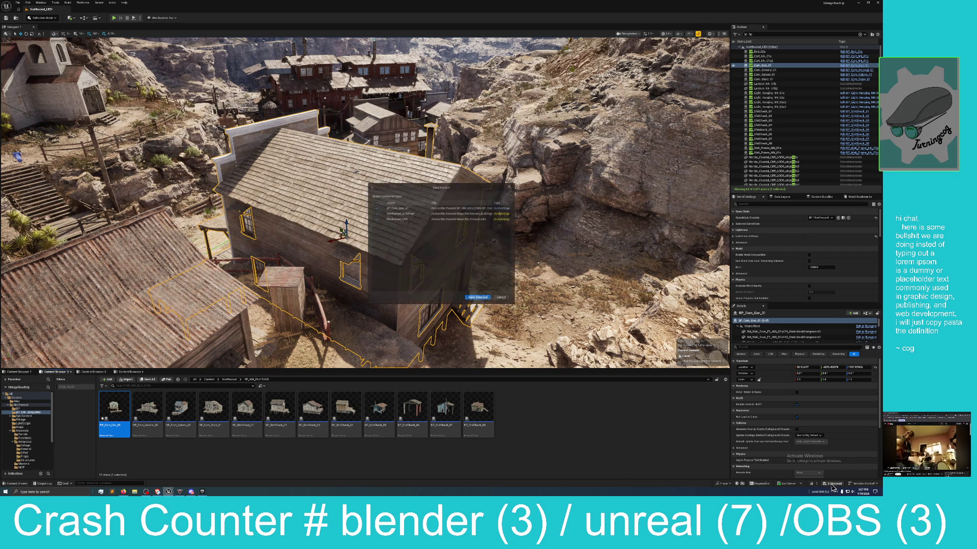
pyautogui.click(470, 299)
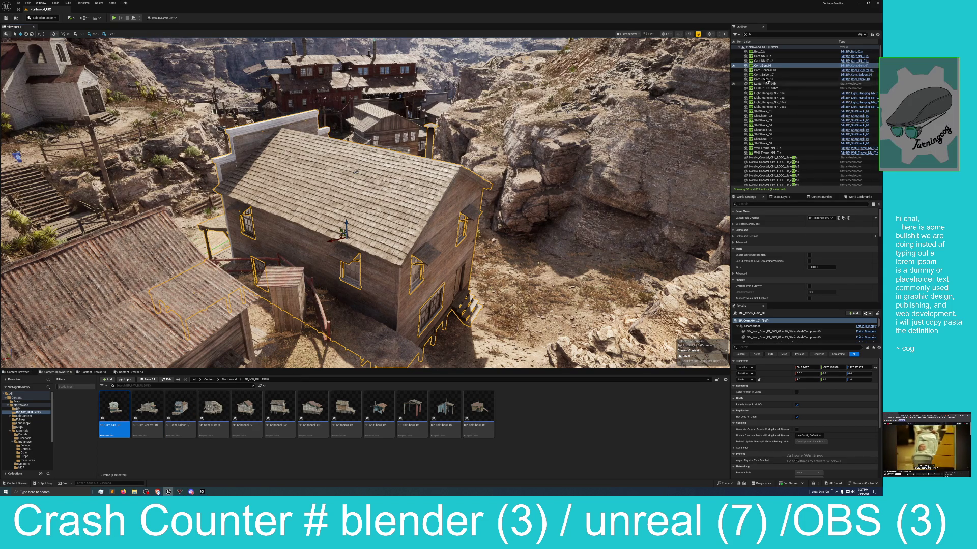
pyautogui.click(735, 78)
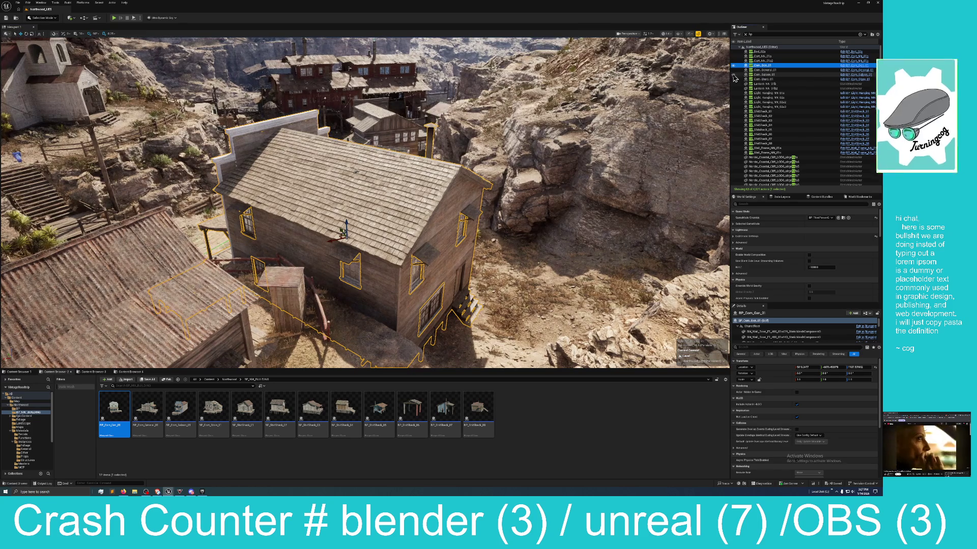
# - Fly the camera across the town past the saloon, shacks and M. Crumpler store
pyautogui.moveTo(682, 87); pyautogui.dragTo(630, 93)
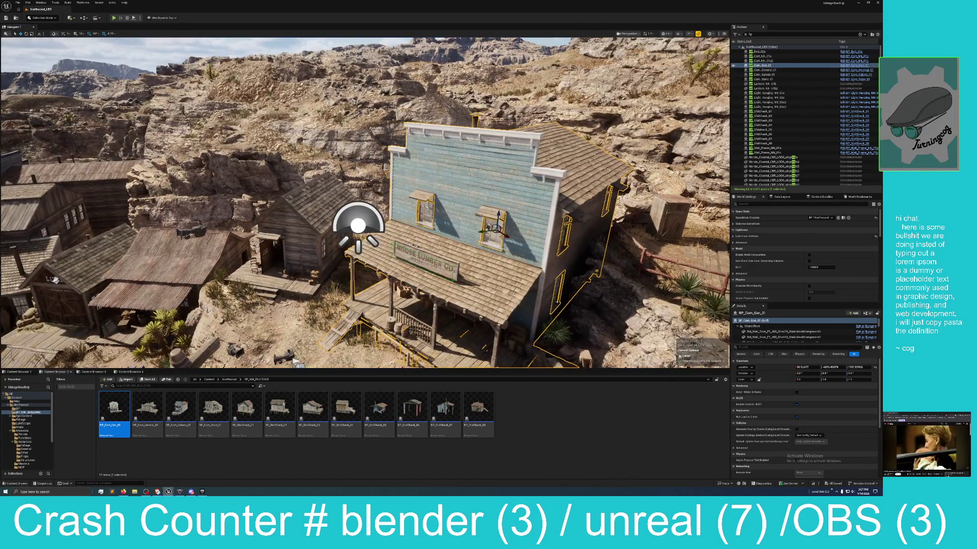
pyautogui.moveTo(297, 363); pyautogui.dragTo(557, 365)
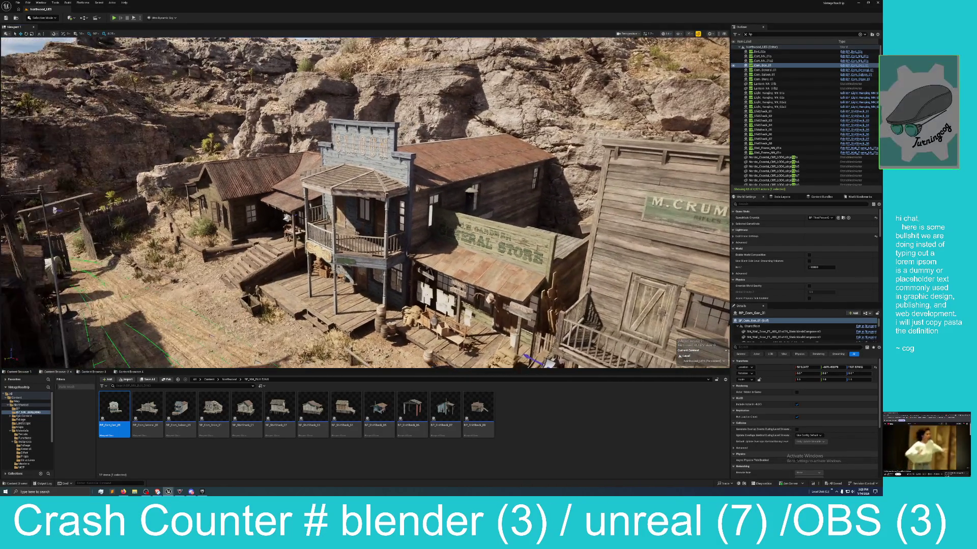
pyautogui.moveTo(54, 210); pyautogui.dragTo(642, 219)
pyautogui.moveTo(626, 343); pyautogui.dragTo(723, 323)
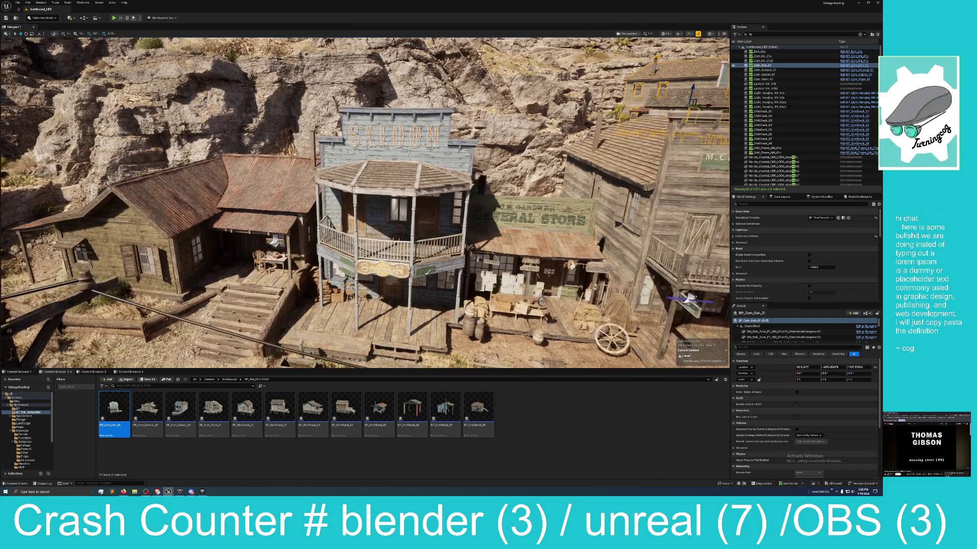
# - Focus and orbit around the outlined building, then open its BP_Com_Gen_01 Blueprint
pyautogui.press('f')
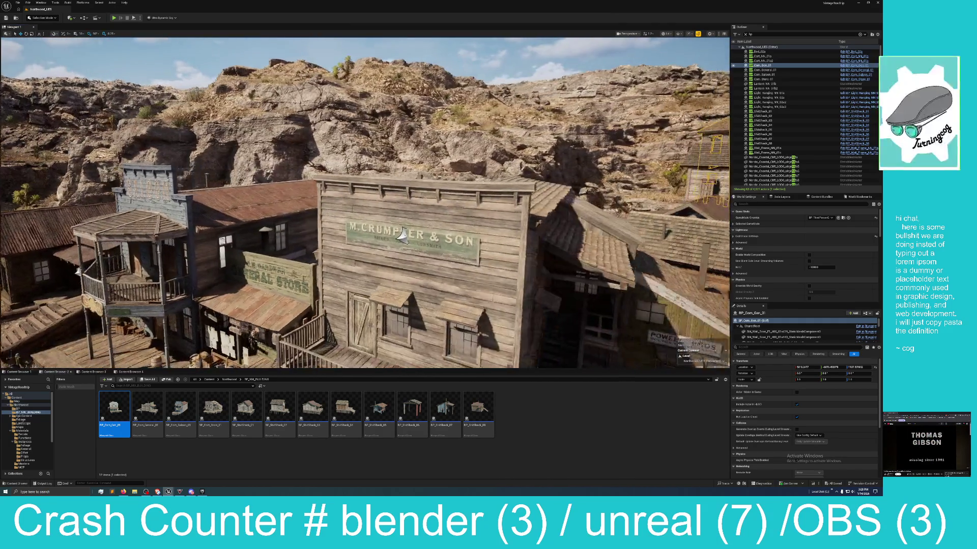
pyautogui.scroll(10, 365, 204)
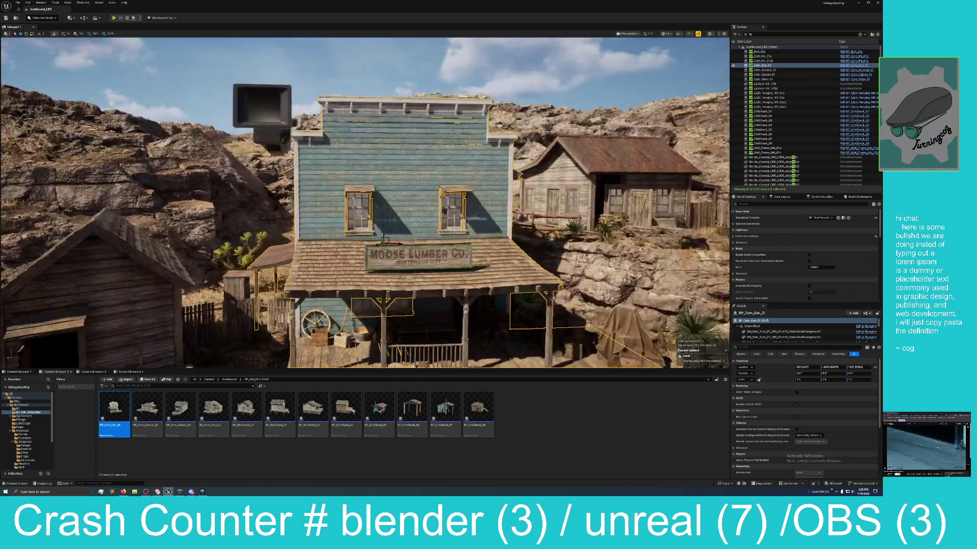
pyautogui.moveTo(206, 341); pyautogui.dragTo(206, 341)
pyautogui.moveTo(535, 118); pyautogui.dragTo(536, 119)
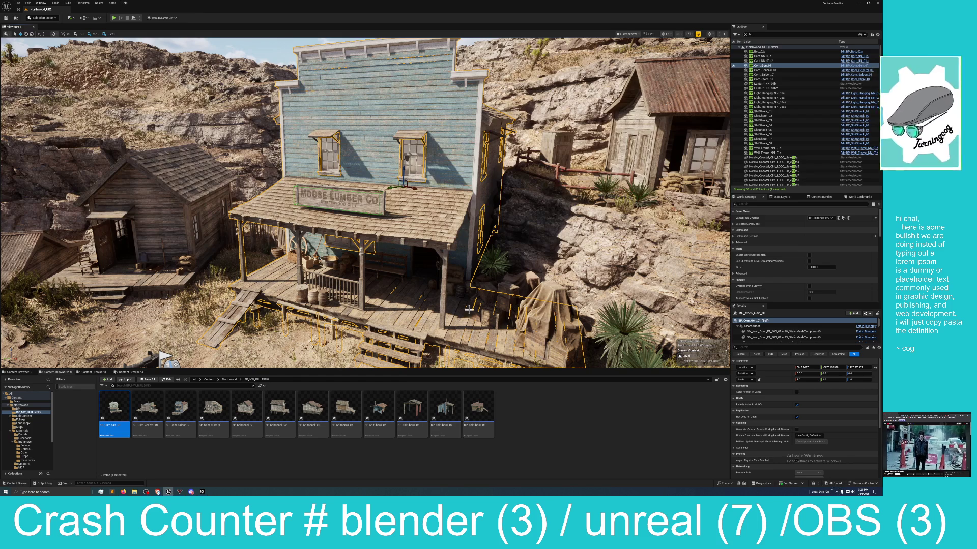
pyautogui.hotkey('ctrl', 'e')
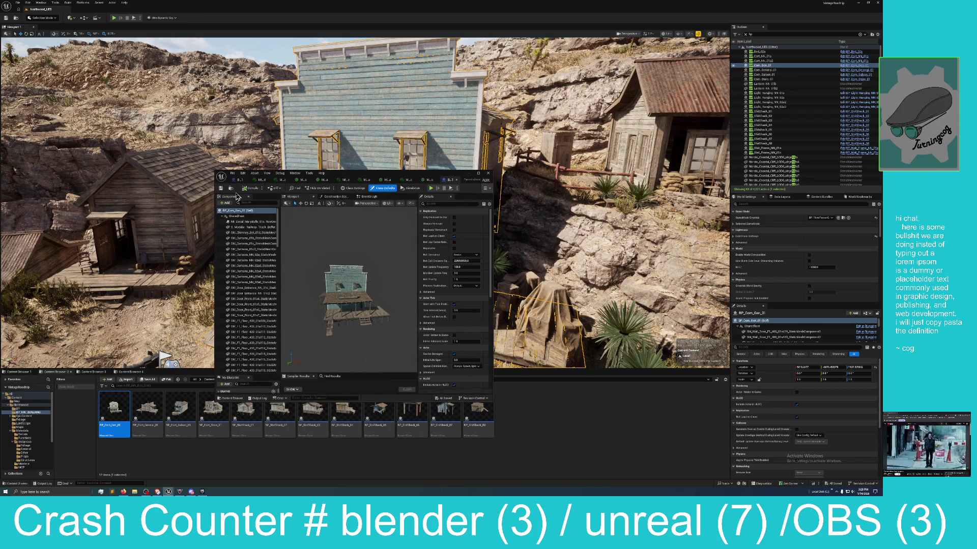
# - Compile BP_Com_Gen_01, show its Class Defaults, and maximize the Blueprint editor
pyautogui.click(221, 191)
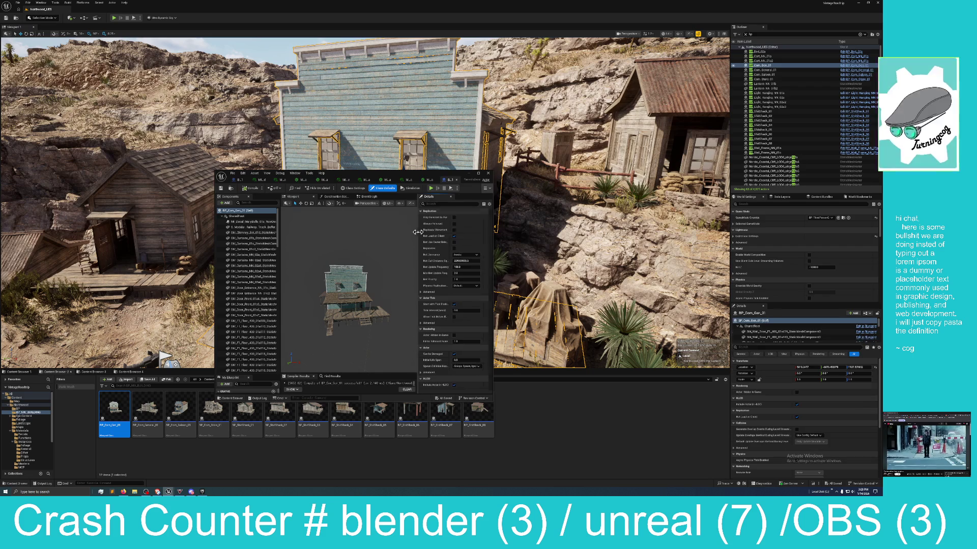
pyautogui.click(383, 188)
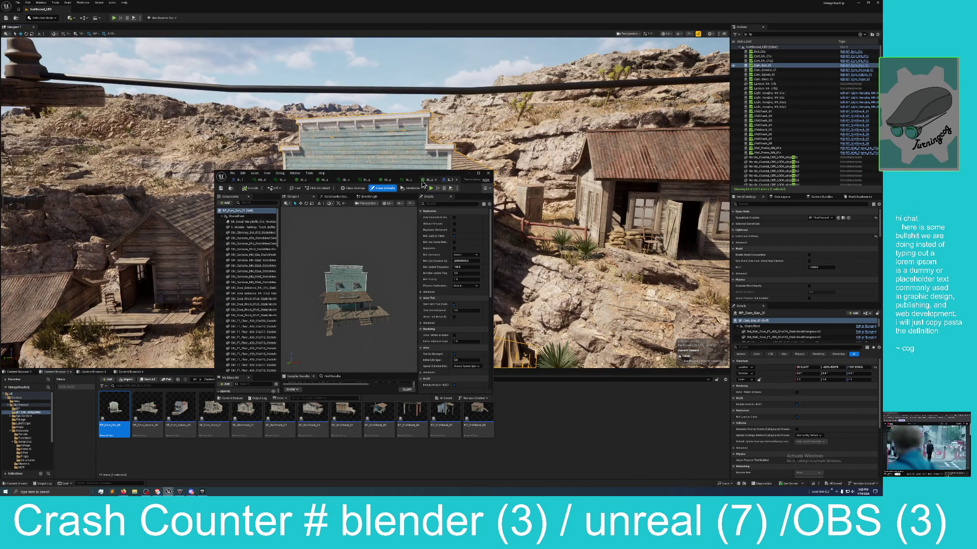
pyautogui.moveTo(412, 178)
pyautogui.mouseDown()
pyautogui.moveTo(417, 204)
pyautogui.moveTo(421, 135)
pyautogui.mouseUp()
pyautogui.doubleClick(421, 136)
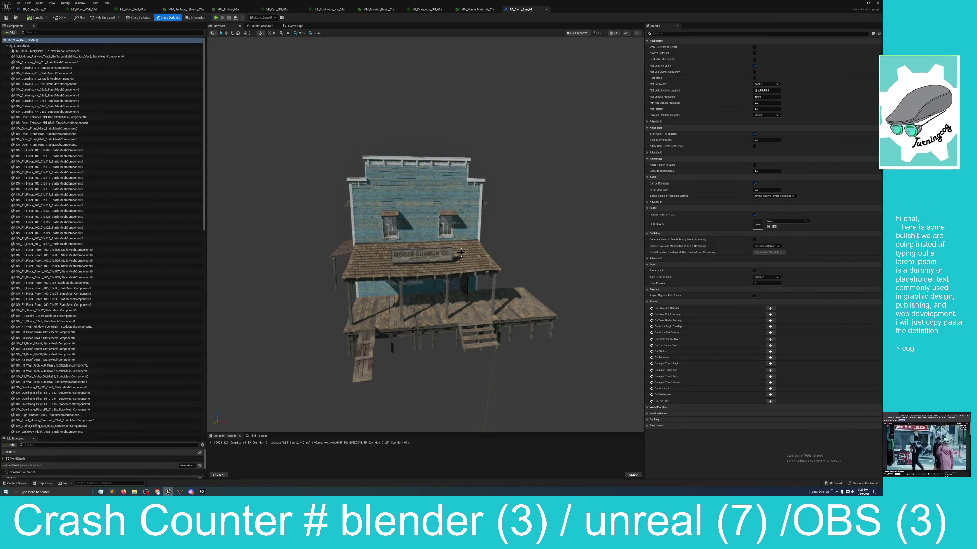
# - Inspect the Moose Lumber building's walls, posts, door and porch, then close the Blueprint editor
pyautogui.moveTo(461, 252)
pyautogui.mouseDown()
pyautogui.moveTo(480, 206)
pyautogui.moveTo(446, 252)
pyautogui.moveTo(446, 241)
pyautogui.moveTo(445, 261)
pyautogui.mouseUp()
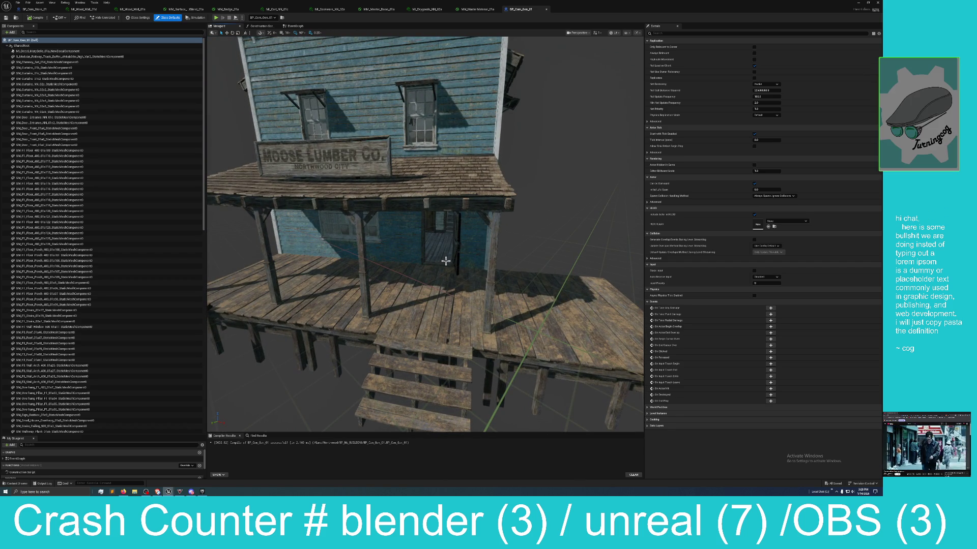
pyautogui.moveTo(446, 261)
pyautogui.mouseDown()
pyautogui.moveTo(414, 261)
pyautogui.moveTo(444, 249)
pyautogui.moveTo(443, 259)
pyautogui.mouseUp()
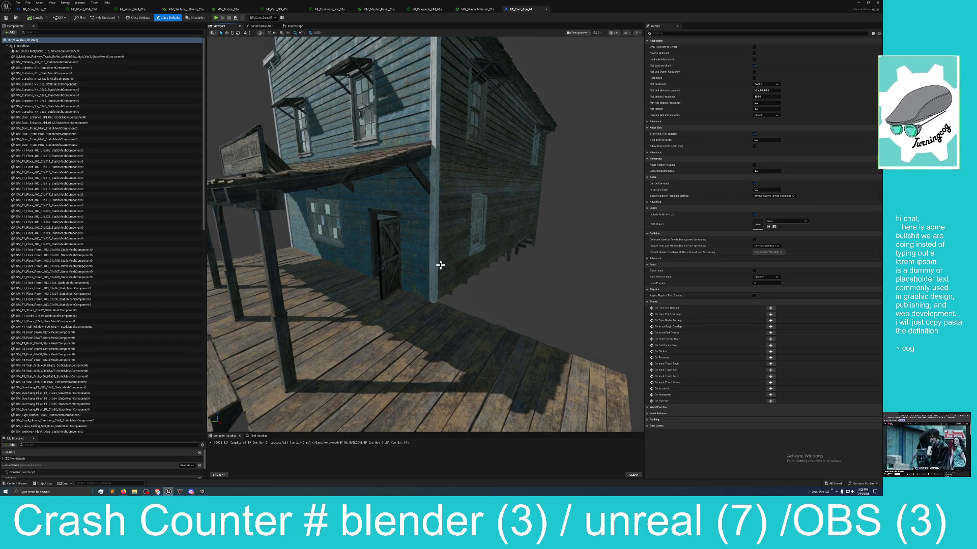
pyautogui.moveTo(444, 260)
pyautogui.mouseDown()
pyautogui.moveTo(443, 239)
pyautogui.moveTo(425, 239)
pyautogui.mouseUp()
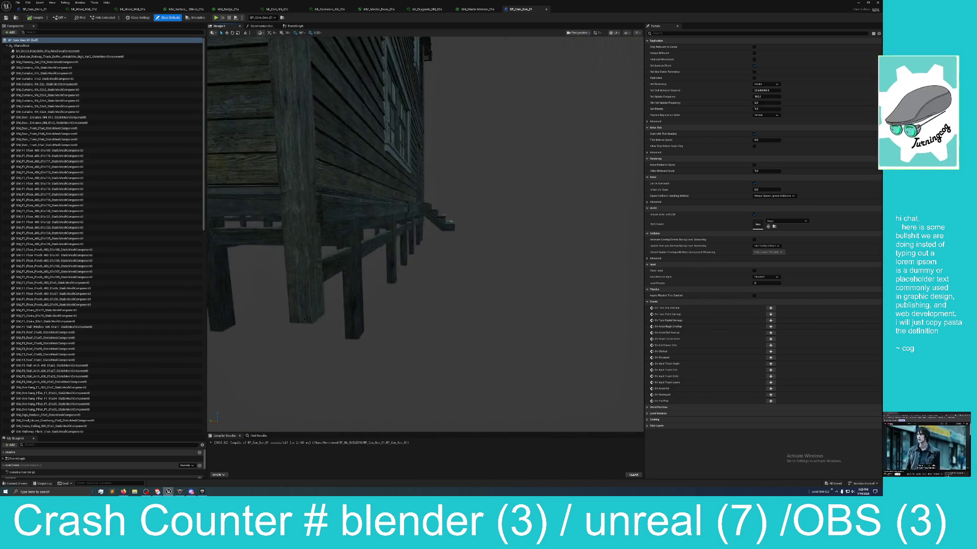
pyautogui.moveTo(410, 300)
pyautogui.mouseDown()
pyautogui.moveTo(398, 300)
pyautogui.moveTo(411, 300)
pyautogui.mouseUp()
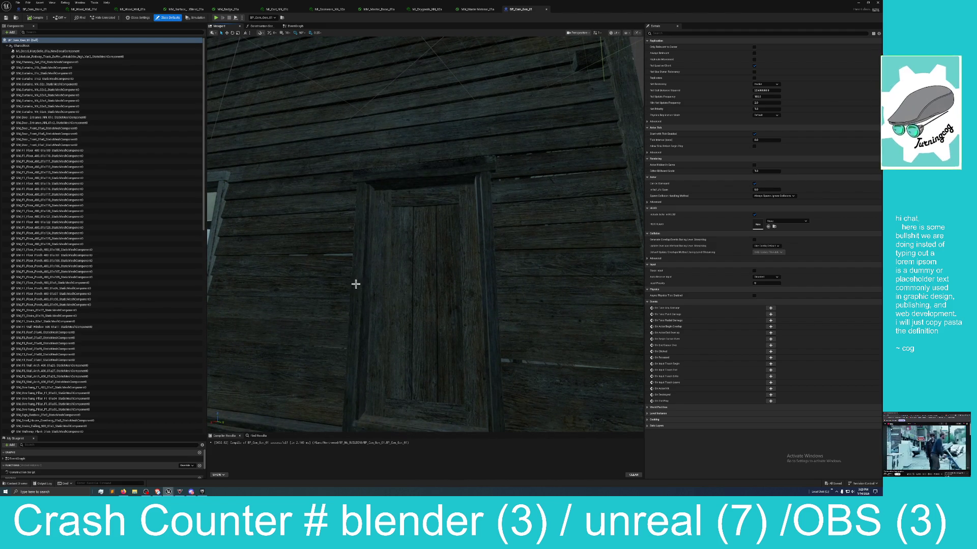
pyautogui.moveTo(432, 263)
pyautogui.mouseDown()
pyautogui.moveTo(394, 264)
pyautogui.moveTo(389, 236)
pyautogui.moveTo(425, 236)
pyautogui.moveTo(364, 236)
pyautogui.mouseUp()
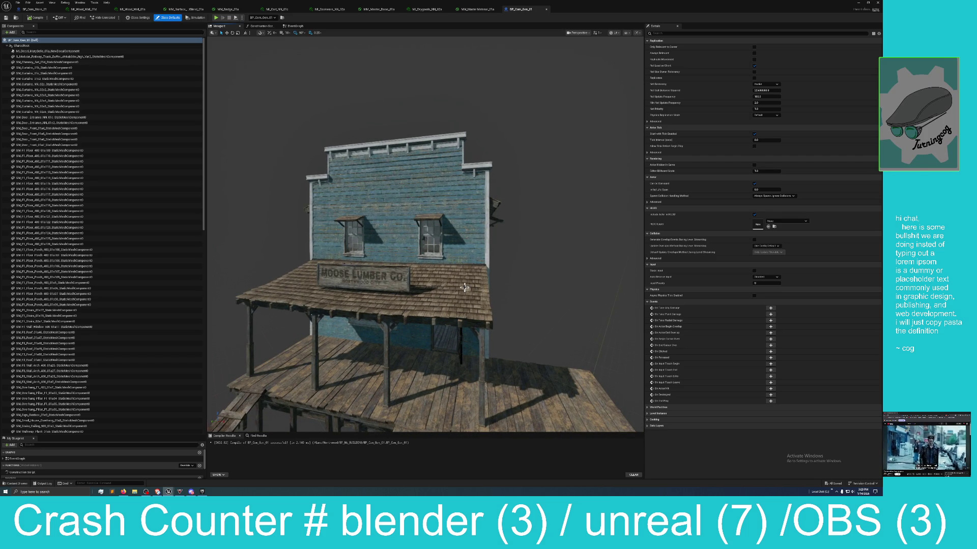
pyautogui.moveTo(437, 275)
pyautogui.mouseDown()
pyautogui.moveTo(447, 306)
pyautogui.moveTo(465, 281)
pyautogui.mouseUp()
pyautogui.moveTo(590, 6)
pyautogui.mouseDown()
pyautogui.moveTo(553, 137)
pyautogui.moveTo(595, 156)
pyautogui.moveTo(247, 156)
pyautogui.mouseUp()
pyautogui.click(351, 151)
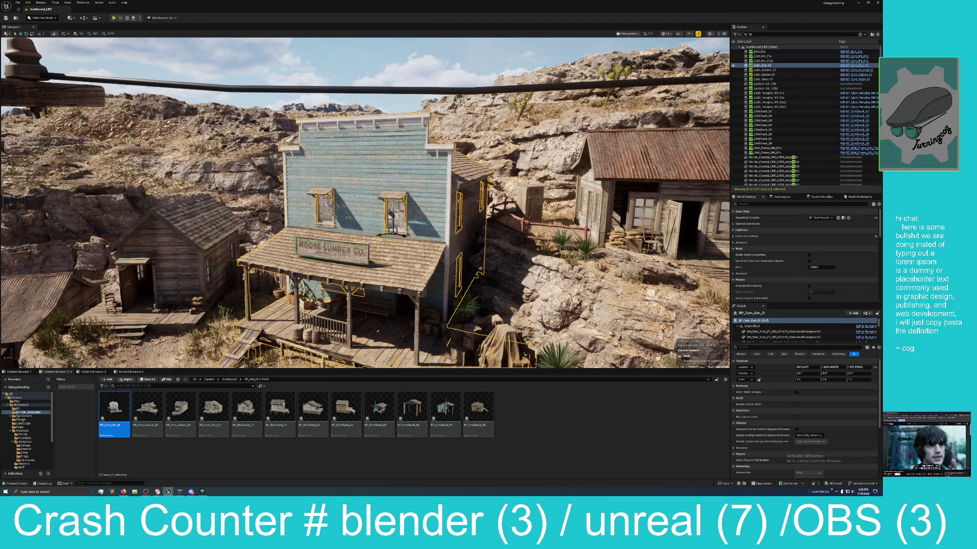
# - Orbit down toward the rock face and select the corrugated-roof shack BP_ShitShack_01
pyautogui.moveTo(472, 237); pyautogui.dragTo(471, 237)
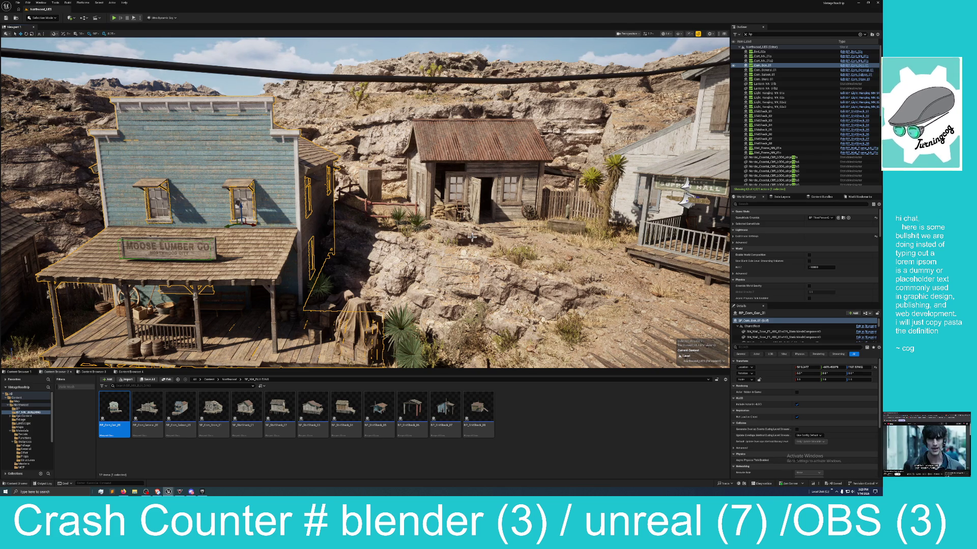
pyautogui.moveTo(456, 235)
pyautogui.mouseDown()
pyautogui.moveTo(498, 223)
pyautogui.moveTo(468, 208)
pyautogui.moveTo(458, 168)
pyautogui.moveTo(456, 235)
pyautogui.mouseUp()
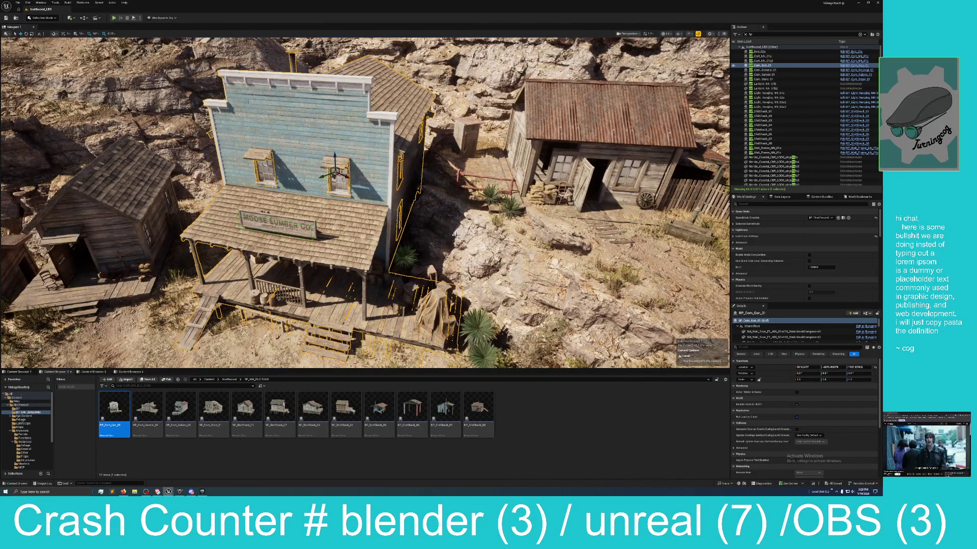
pyautogui.moveTo(456, 236)
pyautogui.mouseDown()
pyautogui.moveTo(438, 226)
pyautogui.moveTo(438, 158)
pyautogui.mouseUp()
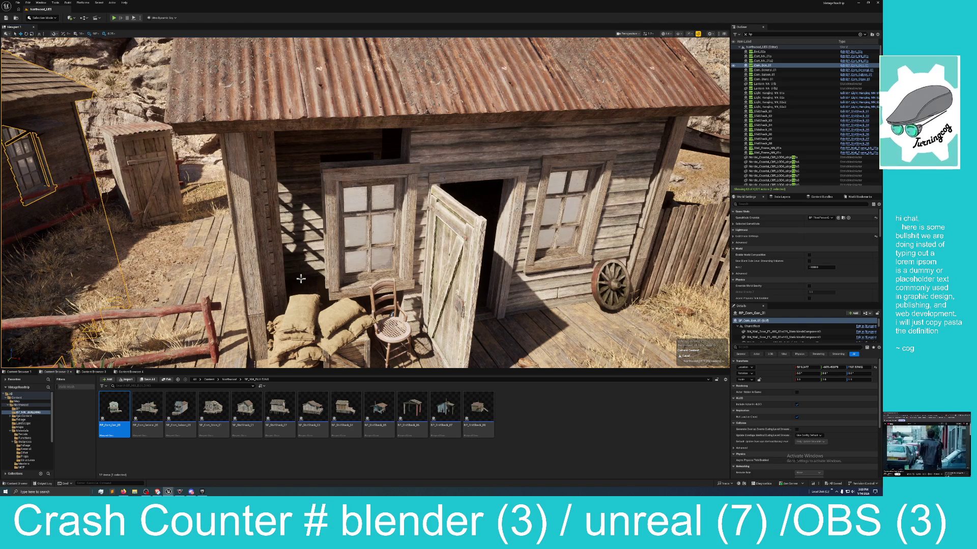
pyautogui.moveTo(330, 97); pyautogui.dragTo(340, 97)
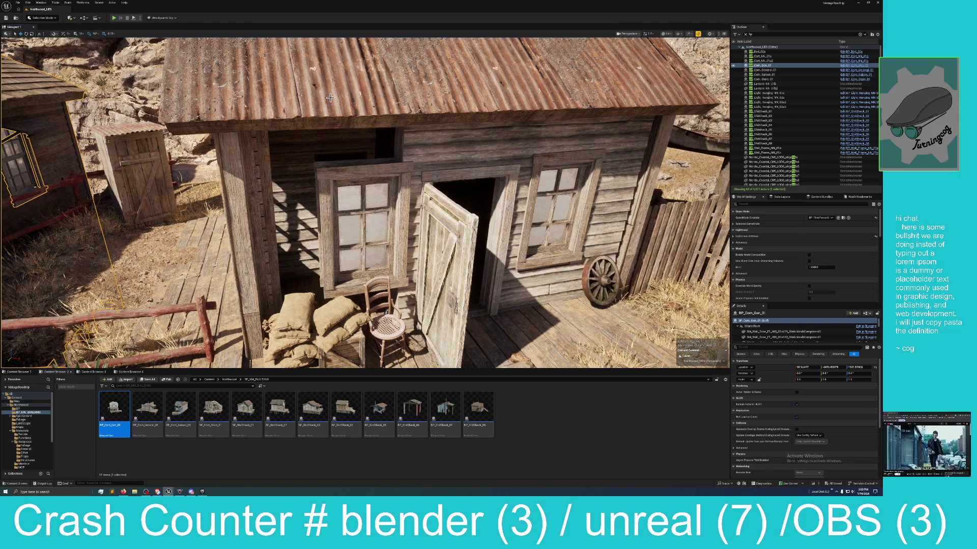
pyautogui.click(483, 74)
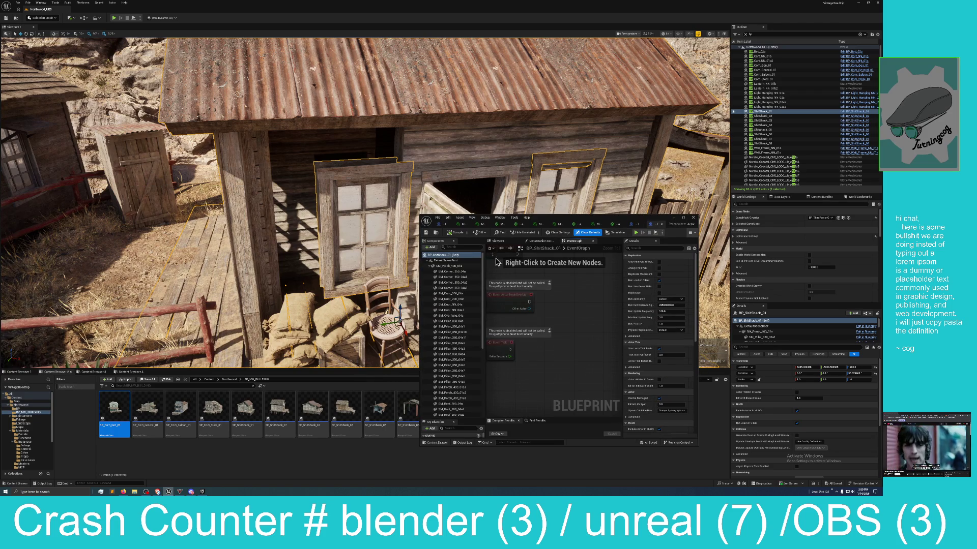
# - In the maximized Blueprint viewport, slide the shack's window wall mesh outward along X
pyautogui.click(496, 242)
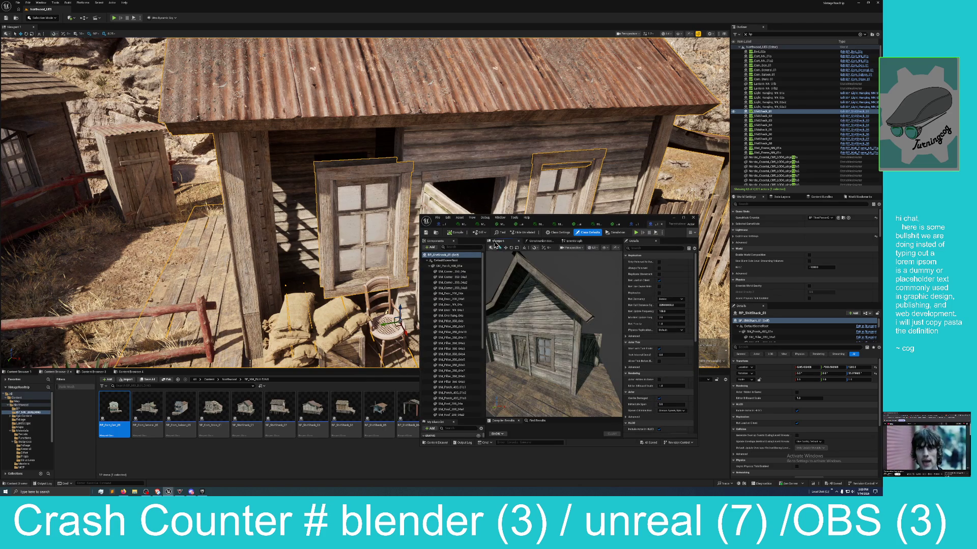
pyautogui.doubleClick(619, 224)
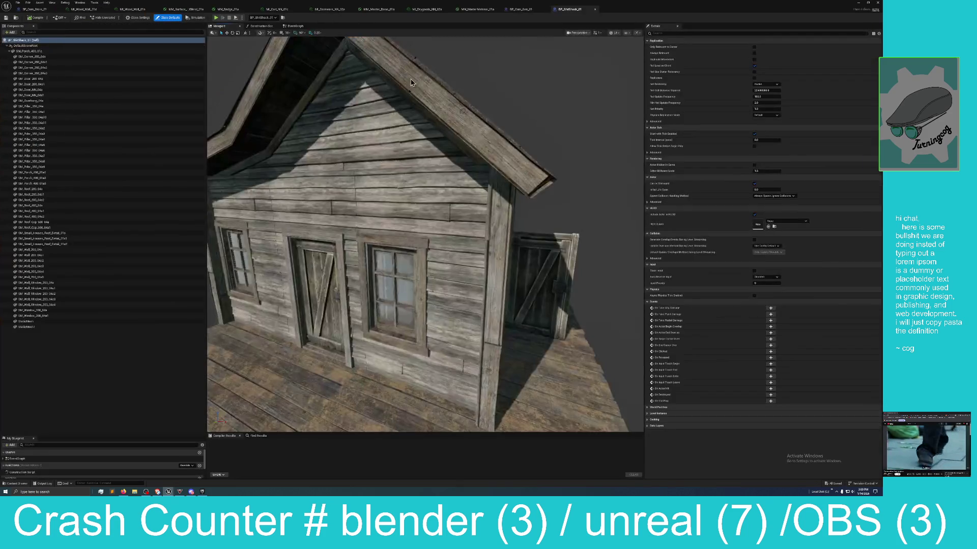
pyautogui.moveTo(422, 246); pyautogui.dragTo(436, 320)
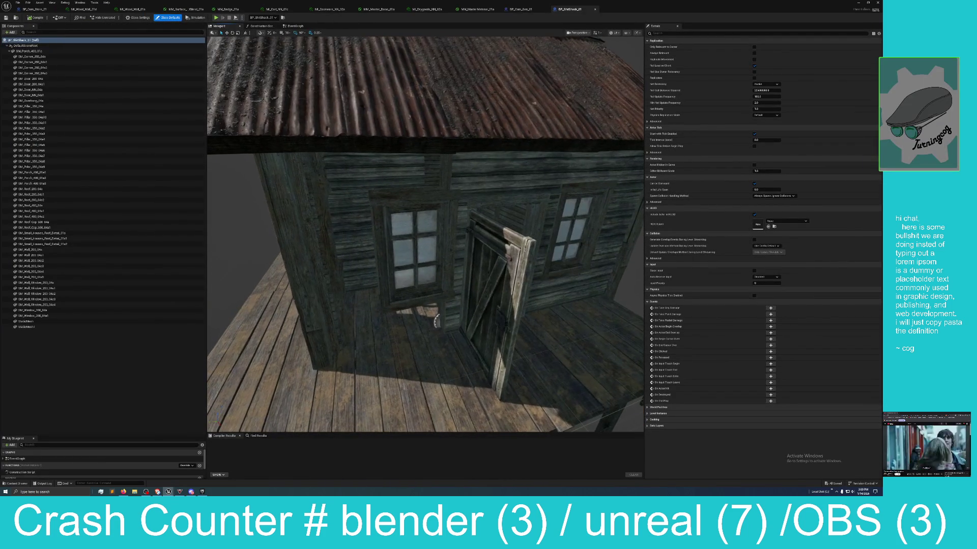
pyautogui.click(359, 254)
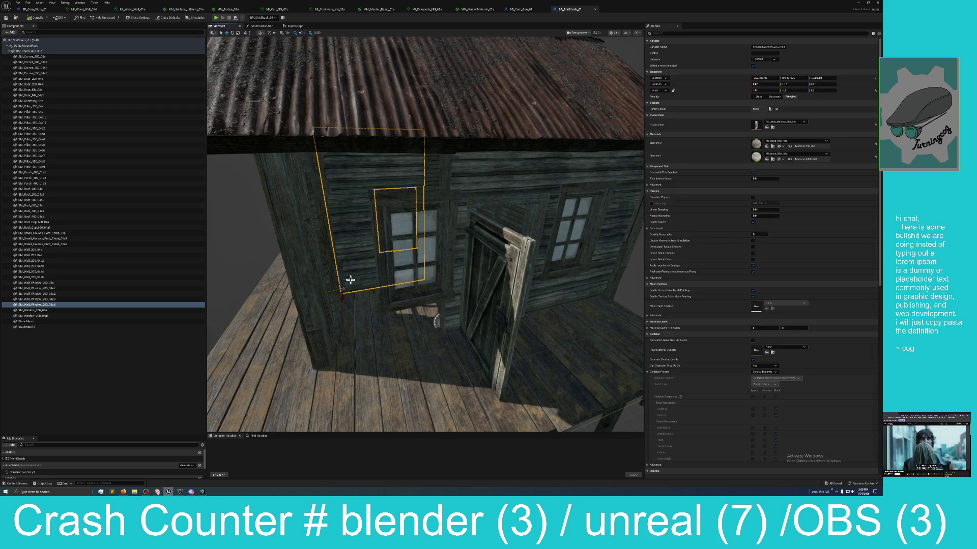
pyautogui.moveTo(342, 294)
pyautogui.mouseDown()
pyautogui.moveTo(340, 370)
pyautogui.moveTo(316, 355)
pyautogui.moveTo(356, 346)
pyautogui.moveTo(331, 357)
pyautogui.moveTo(358, 356)
pyautogui.mouseUp()
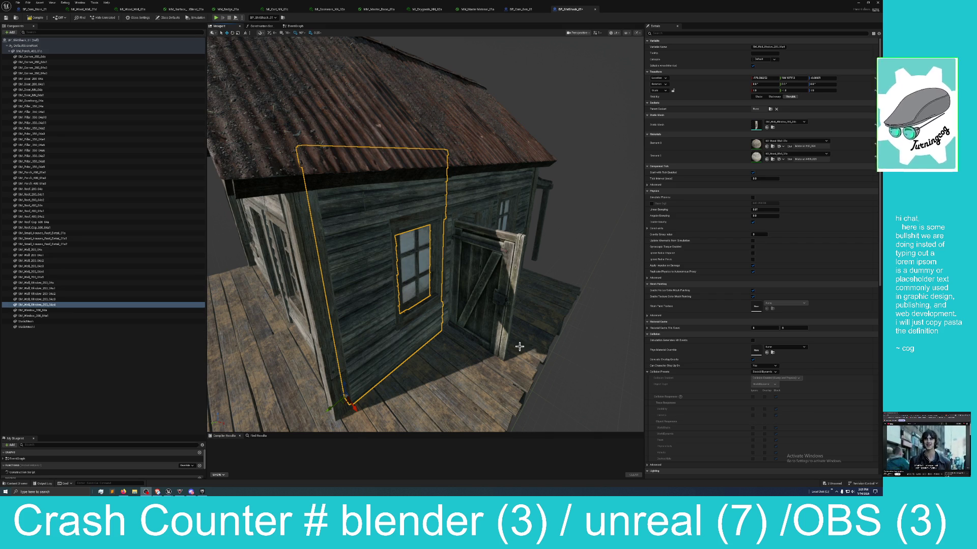
# - Compile the shack Blueprint, review it, and frame the shack in the level view
pyautogui.click(34, 20)
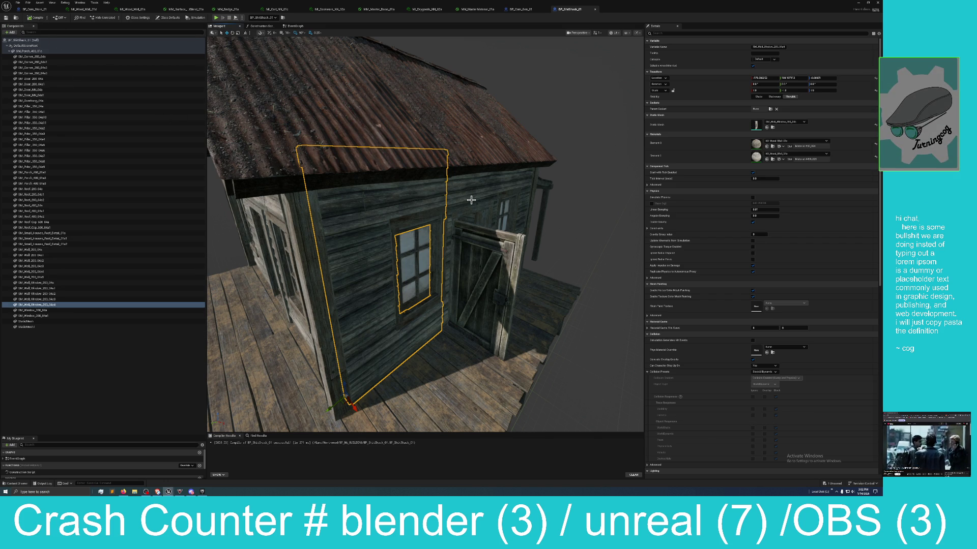
pyautogui.moveTo(425, 234)
pyautogui.mouseDown()
pyautogui.moveTo(387, 224)
pyautogui.moveTo(422, 229)
pyautogui.moveTo(401, 230)
pyautogui.mouseUp()
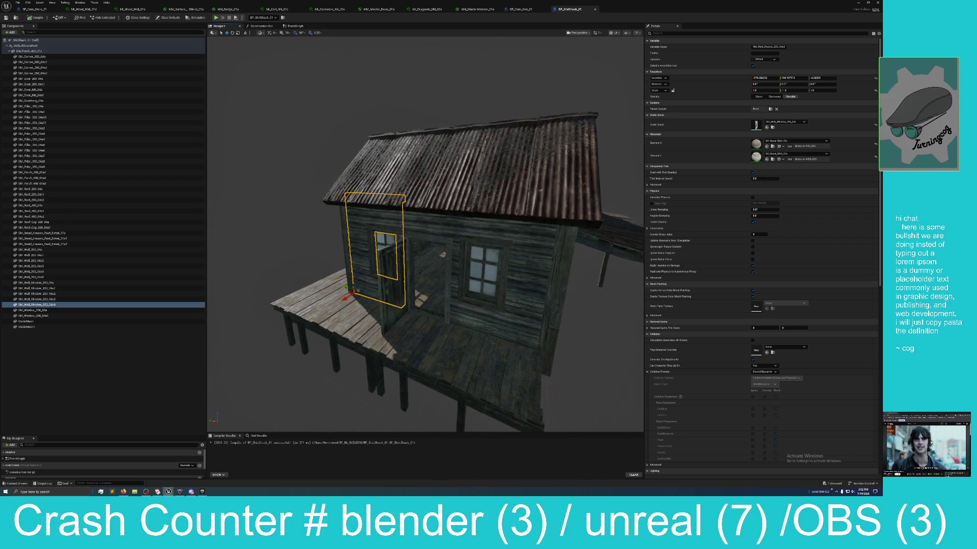
pyautogui.scroll(-3, 501, 210)
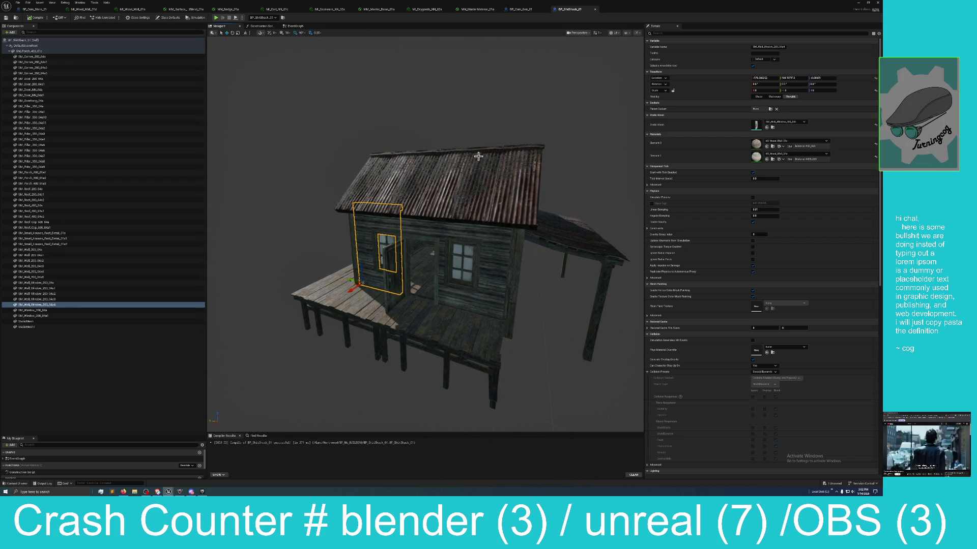
pyautogui.moveTo(739, 4)
pyautogui.mouseDown()
pyautogui.moveTo(764, 6)
pyautogui.moveTo(719, 17)
pyautogui.moveTo(682, 65)
pyautogui.moveTo(882, 46)
pyautogui.mouseUp()
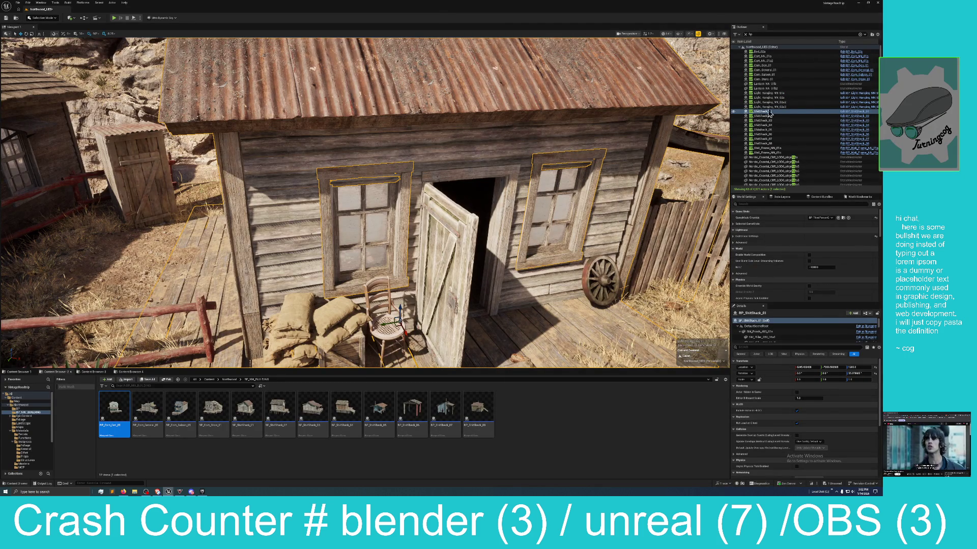
pyautogui.press('f')
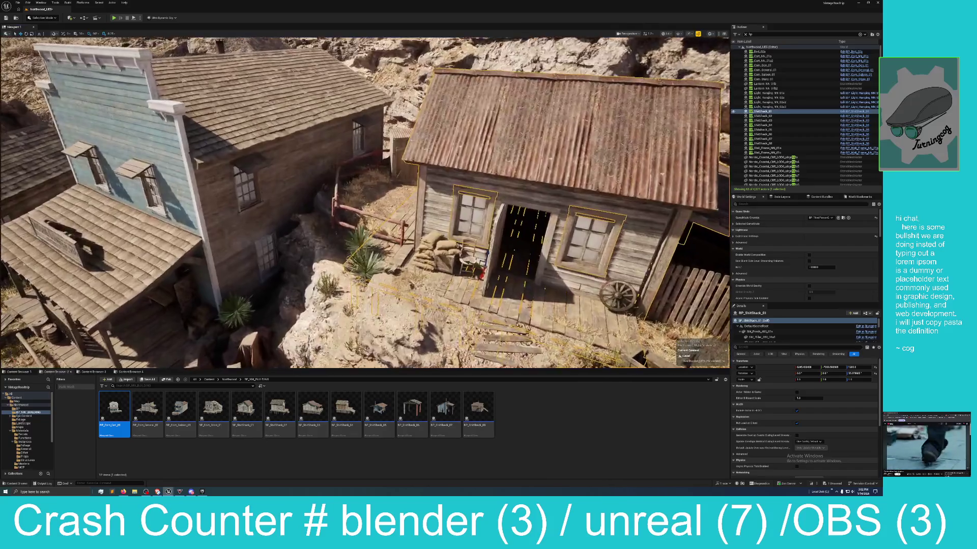
# - Look over the updated shack beside its neighbour, then pull back for a wide town view
pyautogui.moveTo(686, 147); pyautogui.dragTo(687, 146)
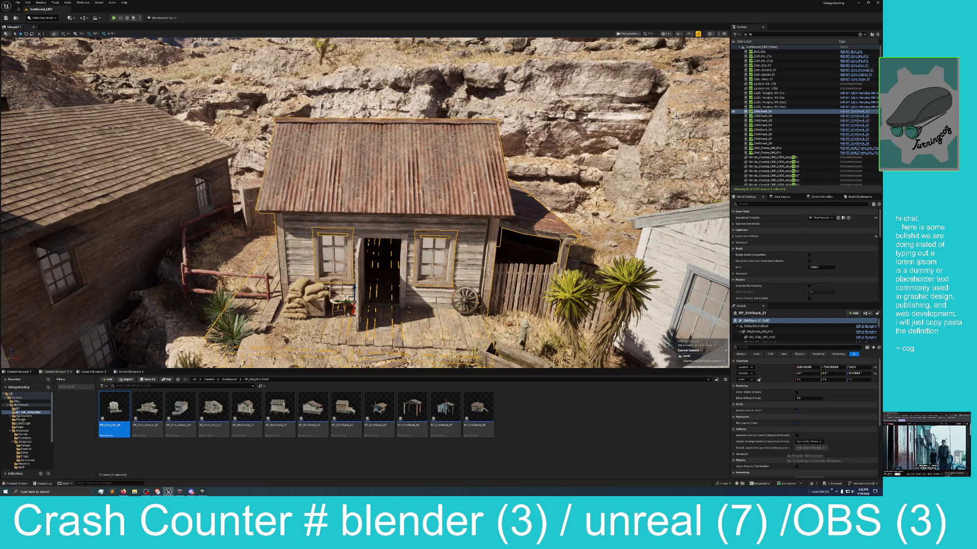
pyautogui.moveTo(687, 147); pyautogui.dragTo(687, 147)
pyautogui.moveTo(574, 154); pyautogui.dragTo(574, 154)
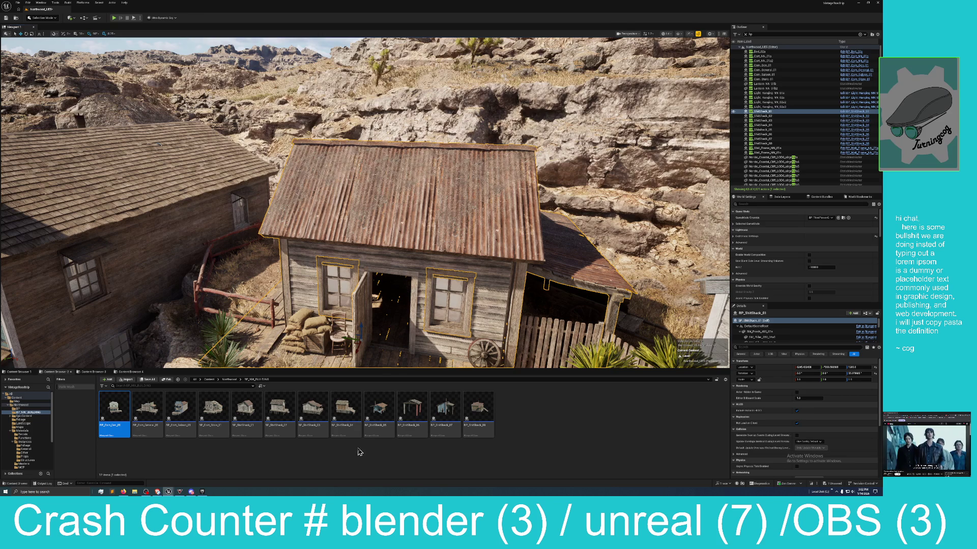
pyautogui.moveTo(310, 290)
pyautogui.mouseDown()
pyautogui.moveTo(366, 277)
pyautogui.moveTo(326, 270)
pyautogui.mouseUp()
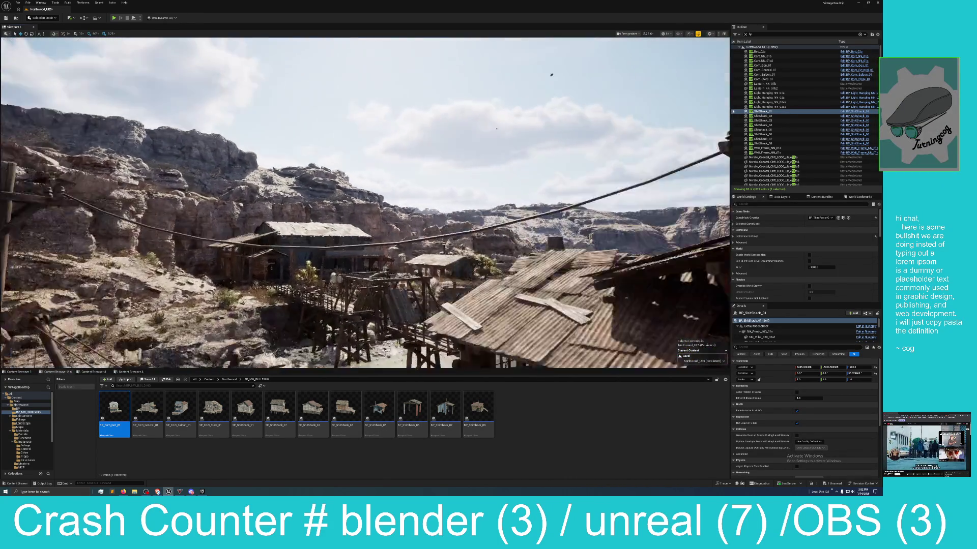
pyautogui.moveTo(326, 269); pyautogui.dragTo(311, 264)
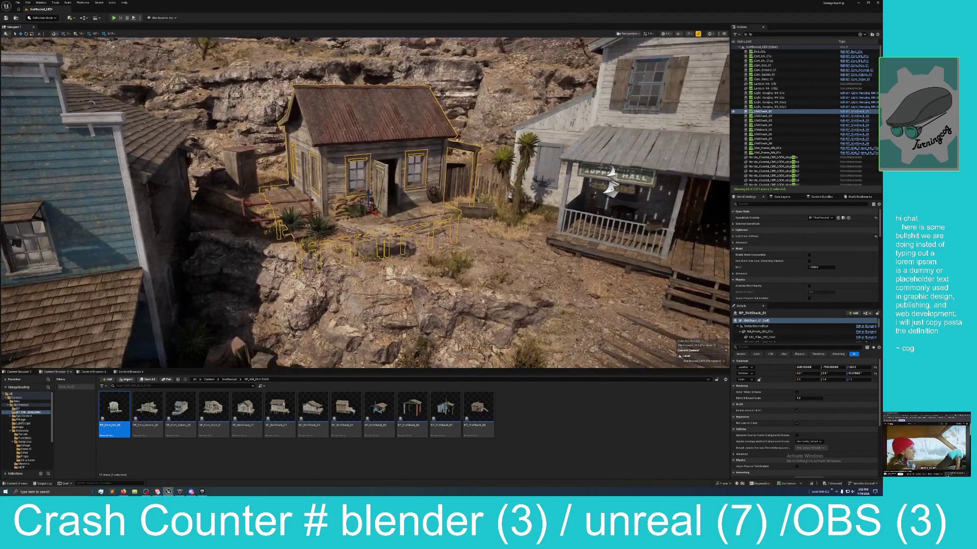
# - Select the Moose Lumber building BP_Com_Gen_01 and make the content browser area taller
pyautogui.moveTo(611, 178)
pyautogui.mouseDown()
pyautogui.moveTo(499, 181)
pyautogui.moveTo(392, 218)
pyautogui.moveTo(356, 213)
pyautogui.moveTo(406, 209)
pyautogui.mouseUp()
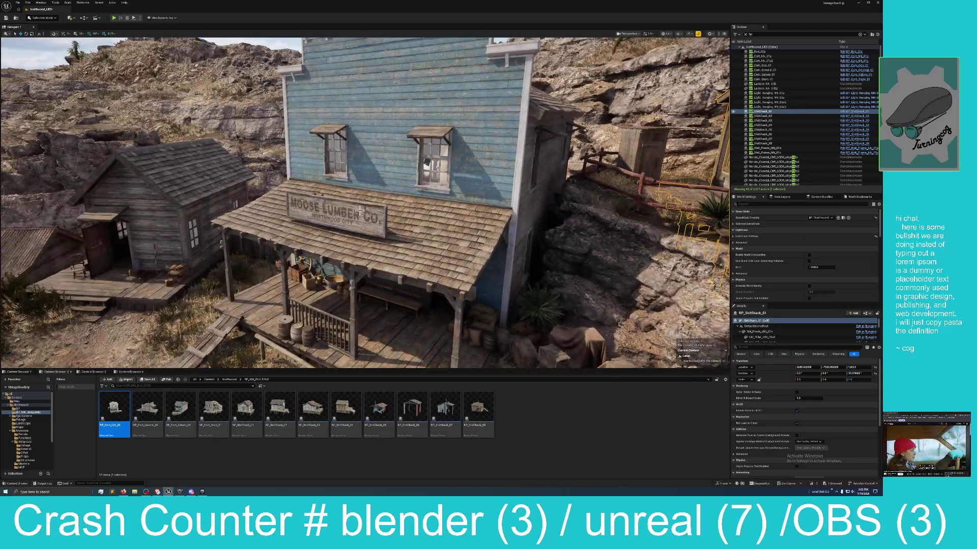
pyautogui.click(404, 211)
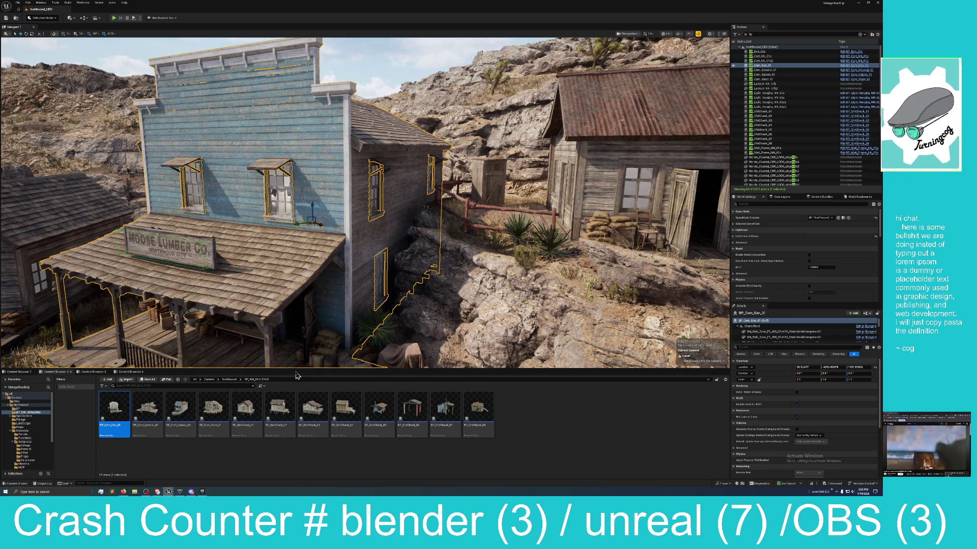
pyautogui.moveTo(298, 376); pyautogui.dragTo(305, 289)
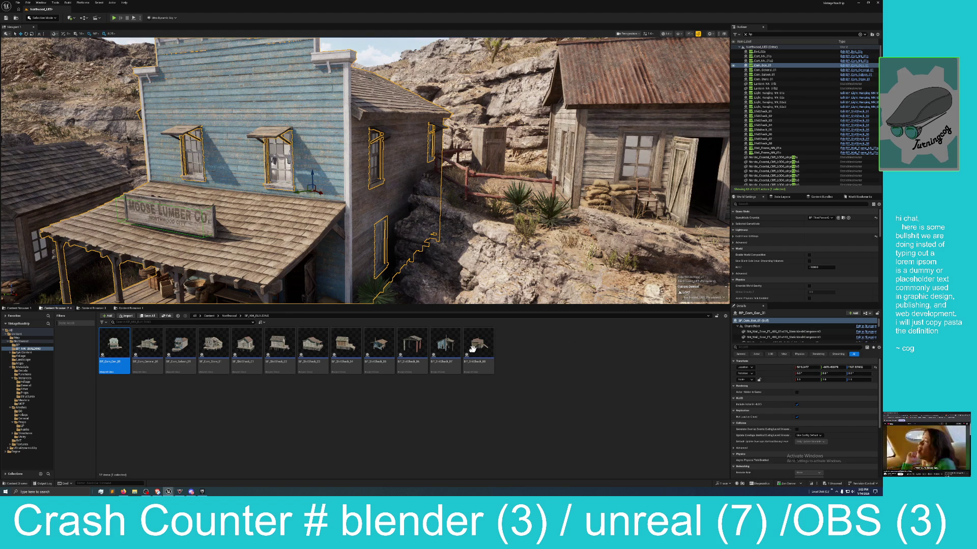
pyautogui.click(725, 317)
pyautogui.moveTo(742, 275)
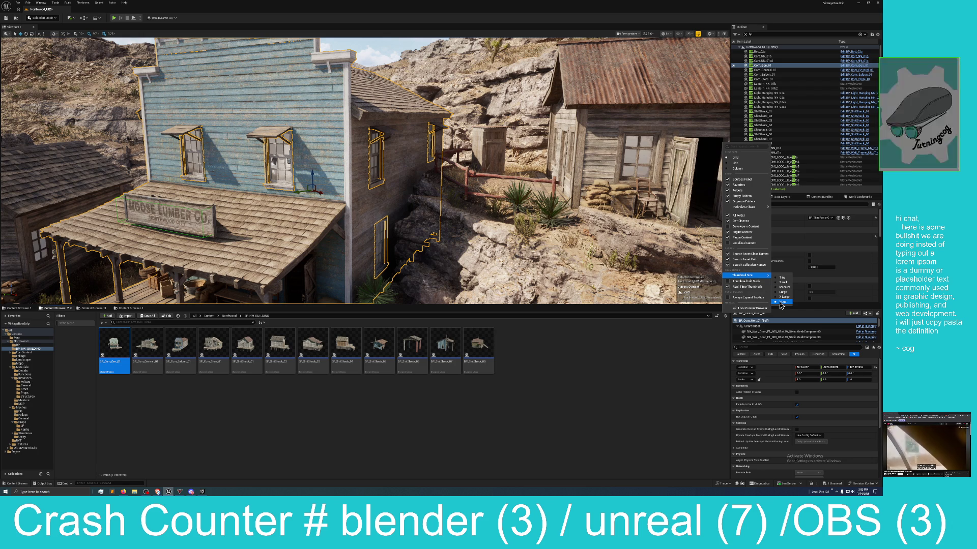
pyautogui.click(779, 303)
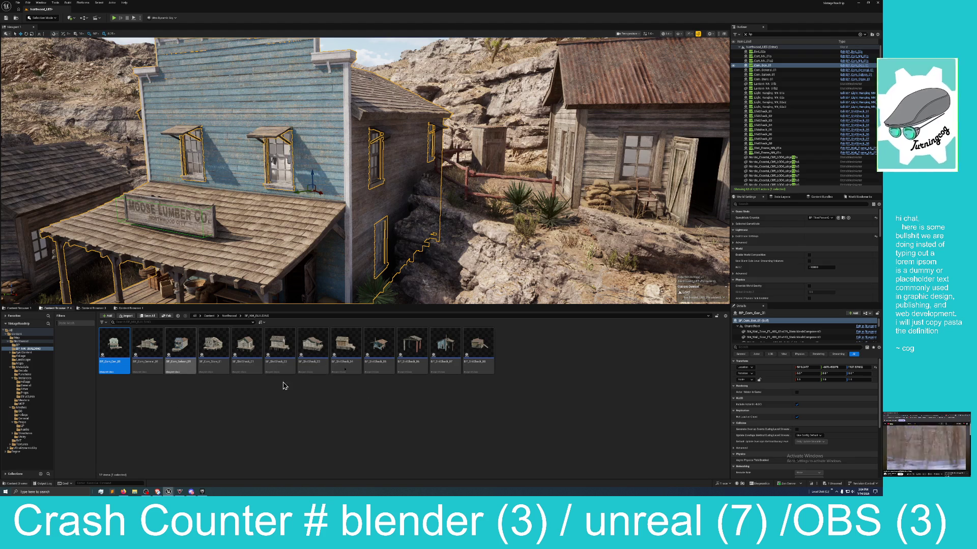
pyautogui.moveTo(348, 215)
pyautogui.mouseDown()
pyautogui.moveTo(154, 285)
pyautogui.moveTo(163, 240)
pyautogui.mouseUp()
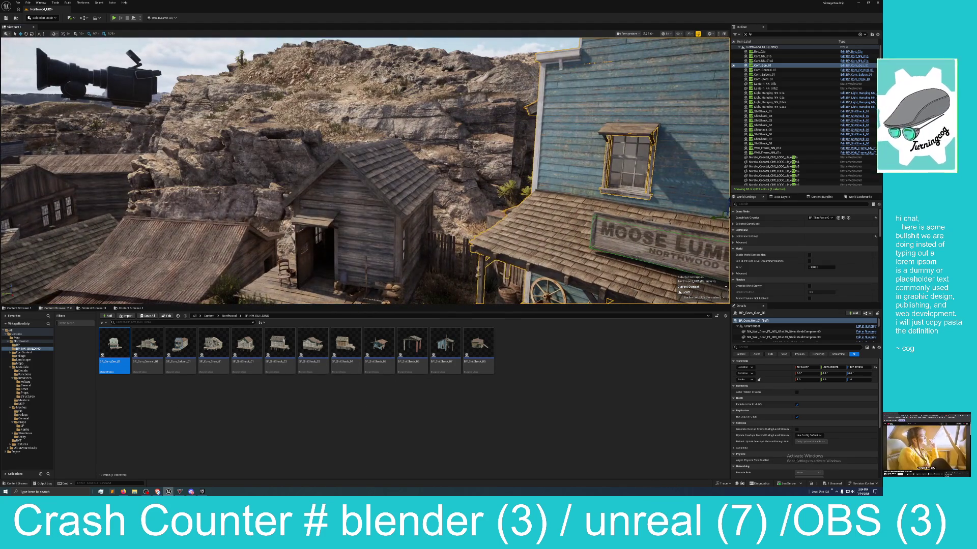
# - Select the Moose Lumber building and open BP_Com_Gen_01 for editing from the Outliner
pyautogui.click(370, 243)
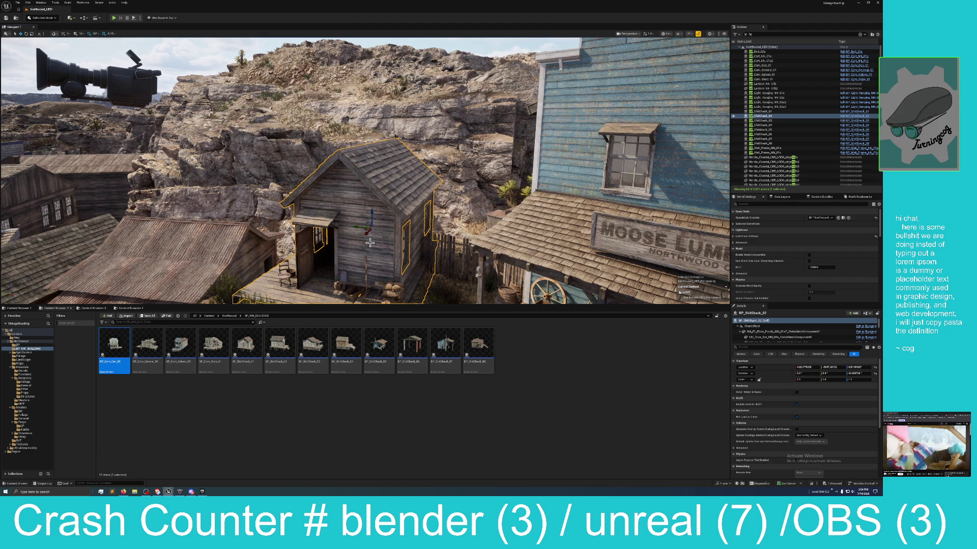
pyautogui.moveTo(345, 225); pyautogui.dragTo(478, 225)
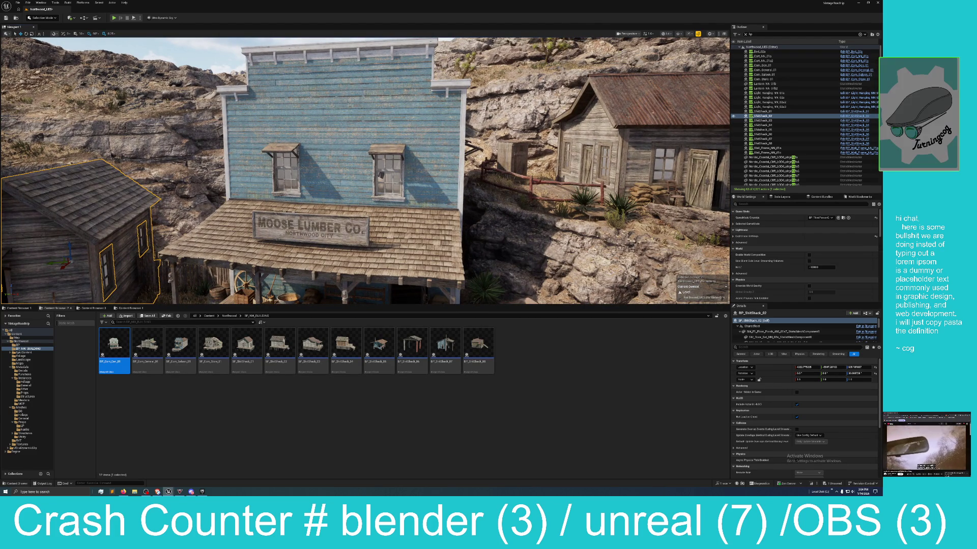
pyautogui.click(386, 153)
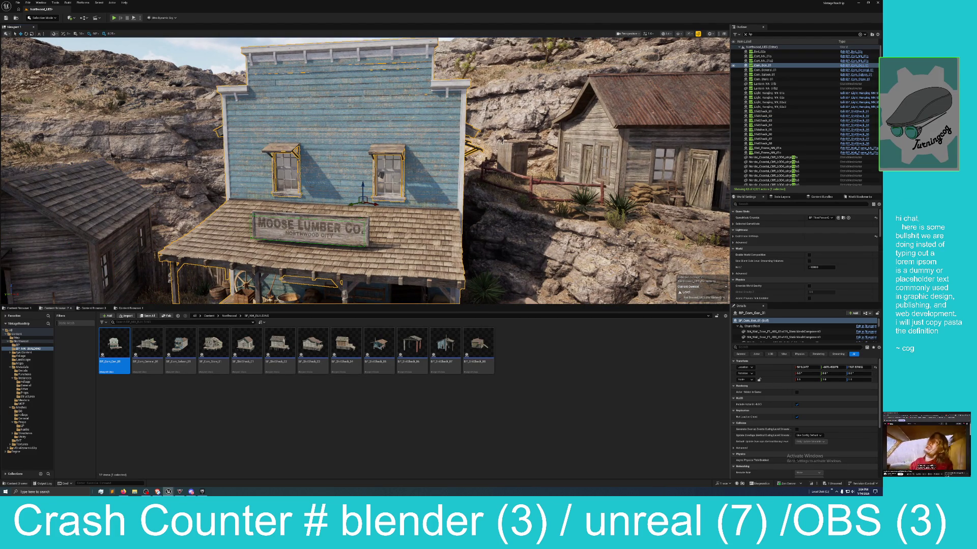
pyautogui.click(855, 65)
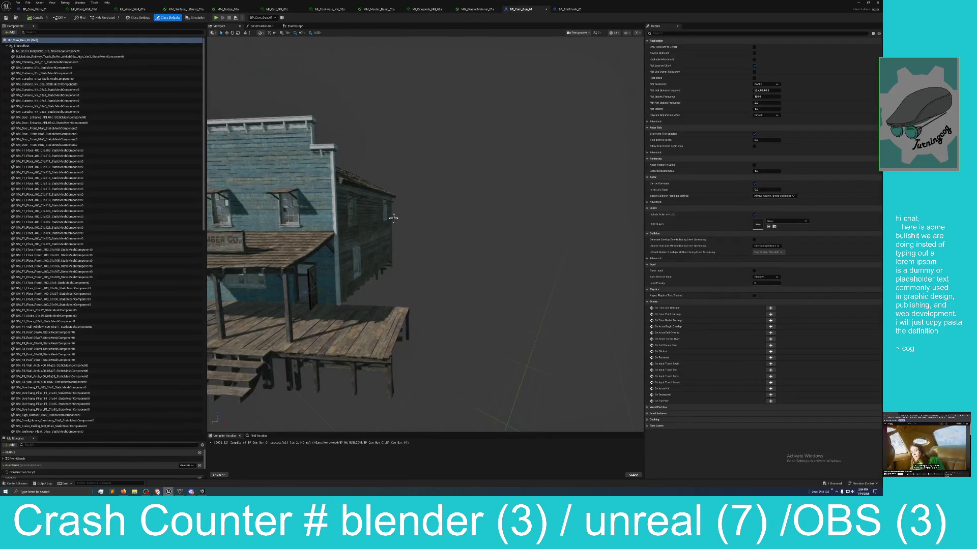
pyautogui.moveTo(394, 218); pyautogui.dragTo(395, 237)
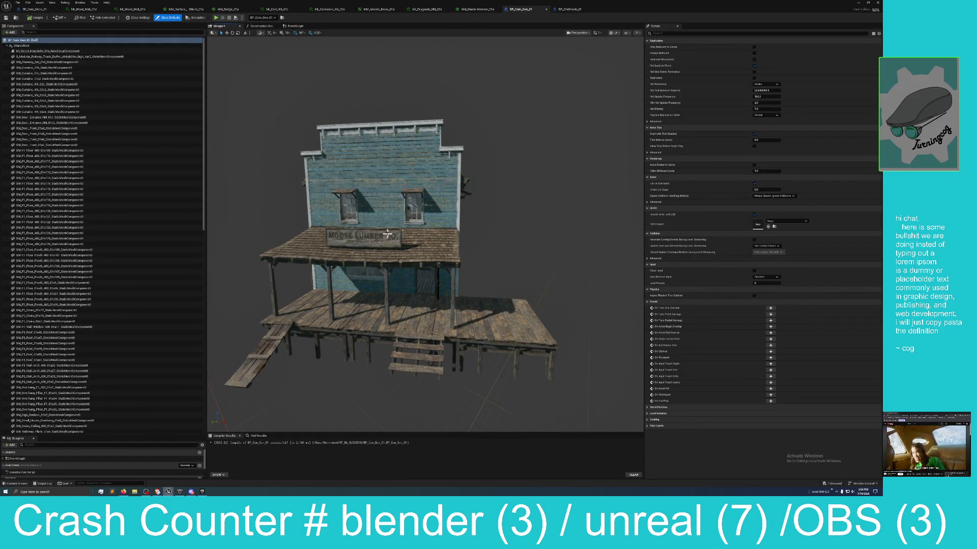
# - Move the preview inside to the interior floor pieces, then maximize the BP_Com_Gen_01 editor
pyautogui.moveTo(611, 6)
pyautogui.mouseDown()
pyautogui.moveTo(639, 87)
pyautogui.moveTo(741, 110)
pyautogui.moveTo(679, 110)
pyautogui.mouseUp()
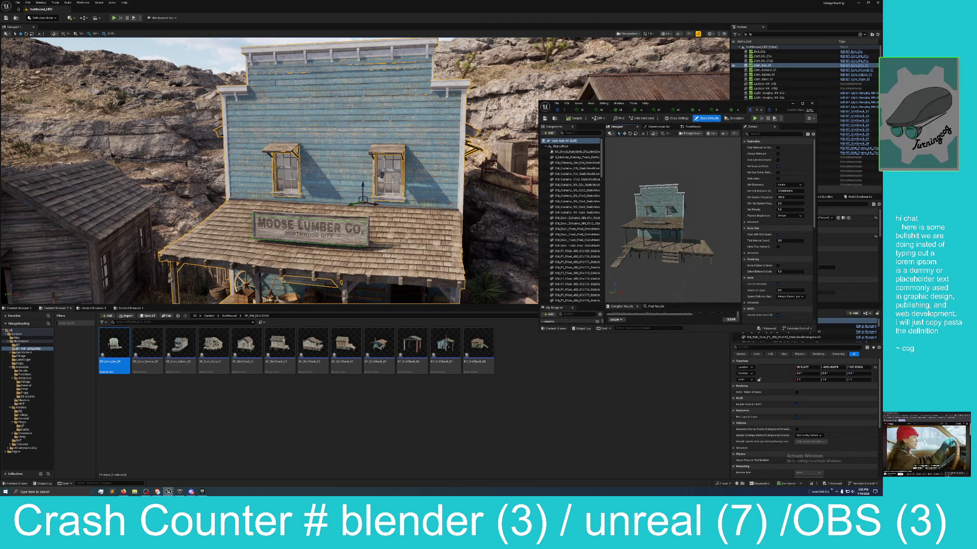
pyautogui.scroll(5, 673, 220)
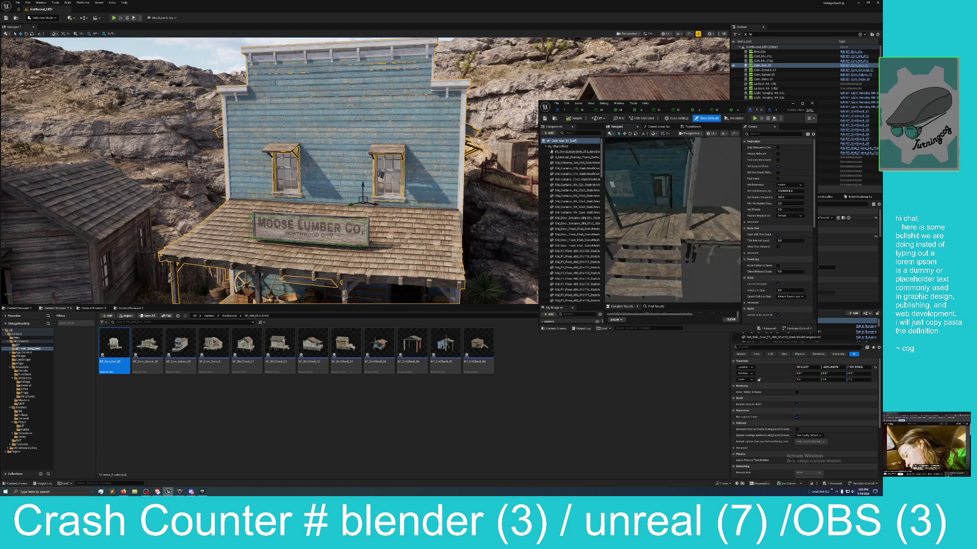
pyautogui.moveTo(673, 220)
pyautogui.mouseDown()
pyautogui.moveTo(688, 224)
pyautogui.moveTo(666, 216)
pyautogui.moveTo(632, 226)
pyautogui.moveTo(644, 213)
pyautogui.mouseUp()
pyautogui.click(676, 224)
pyautogui.click(633, 227)
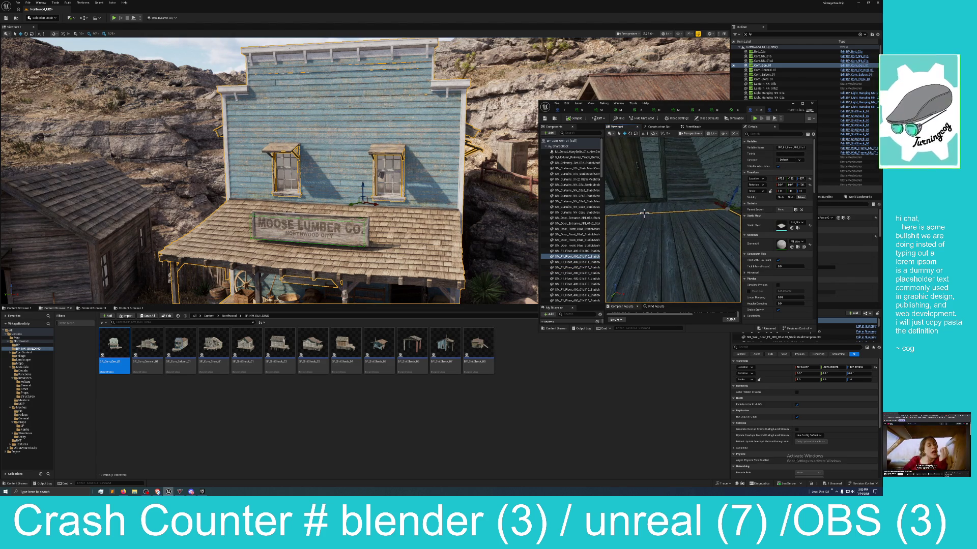
pyautogui.click(649, 205)
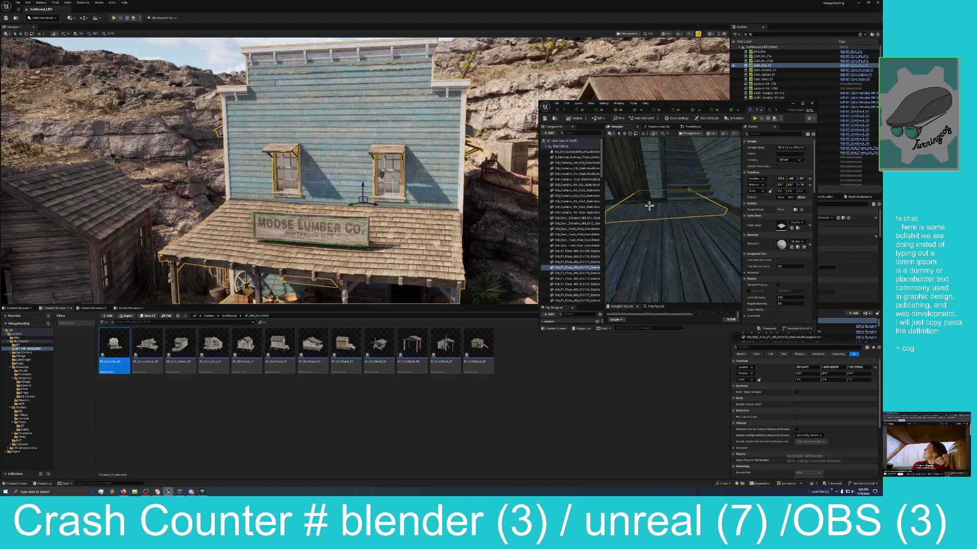
pyautogui.doubleClick(690, 103)
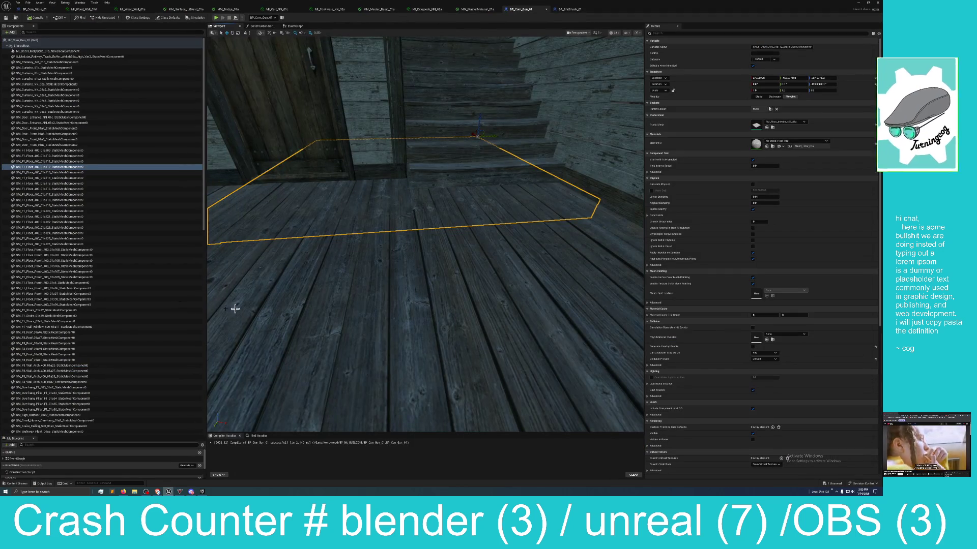
# - Nest the top block of components under a floor piece in the Components panel
pyautogui.click(63, 162)
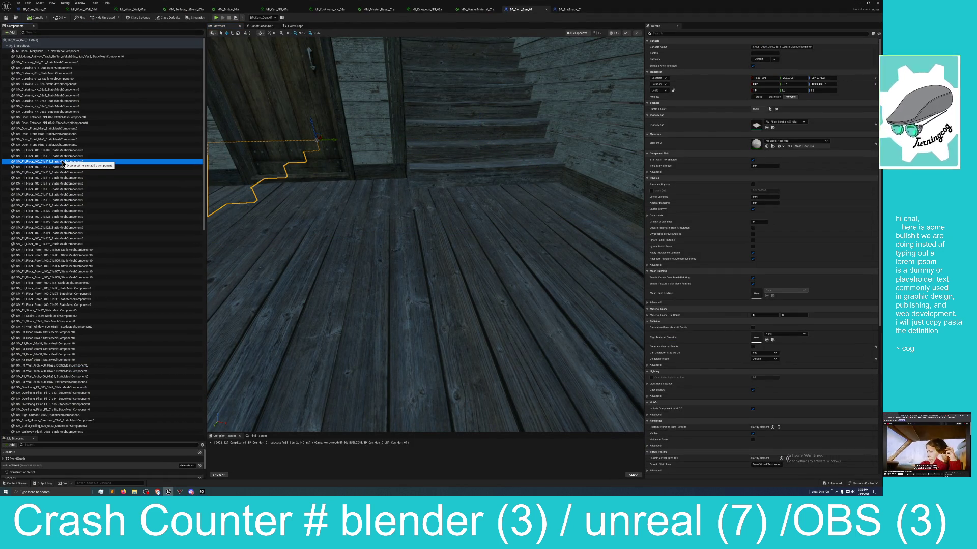
pyautogui.keyDown('shift'); pyautogui.click(58, 52); pyautogui.keyUp('shift')
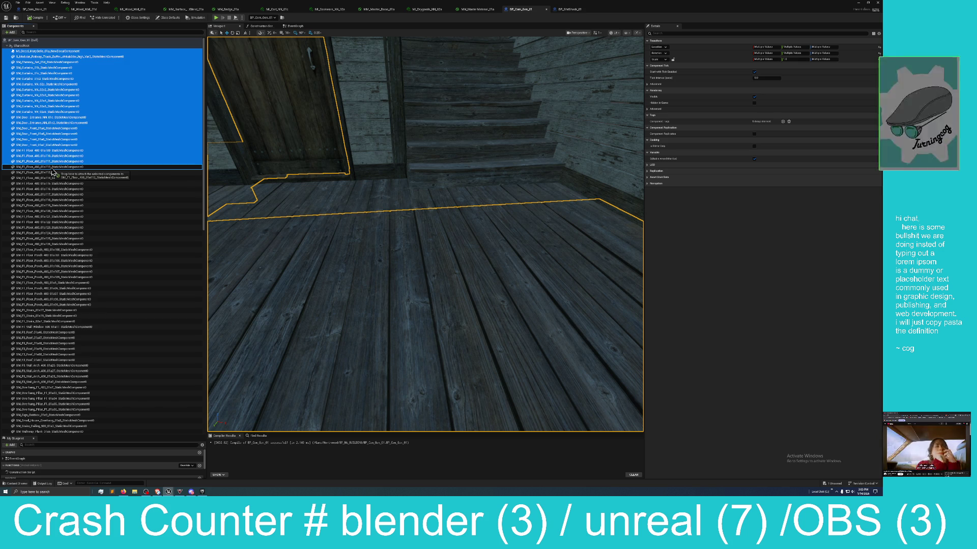
pyautogui.moveTo(54, 172); pyautogui.dragTo(54, 172)
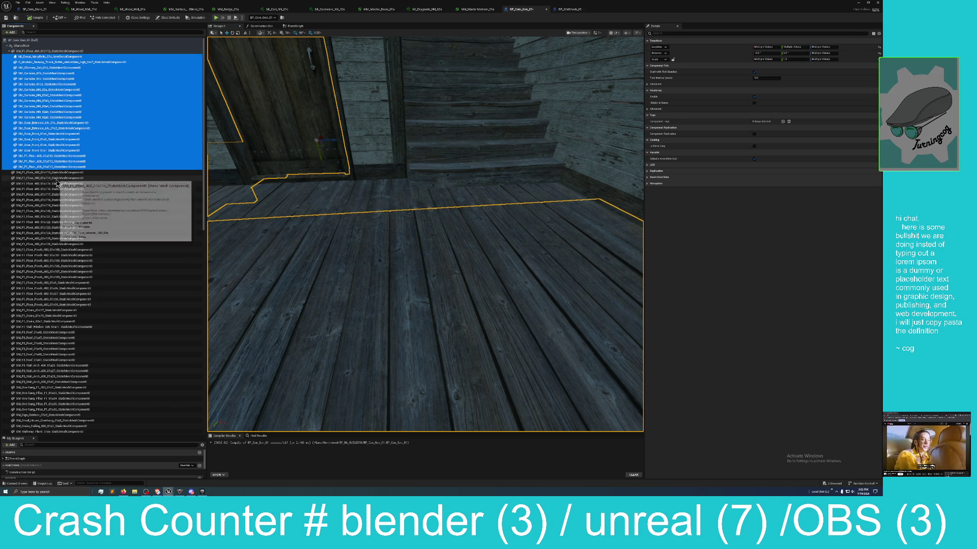
# - Scroll through the component list and inspect the door wall component
pyautogui.click(55, 173)
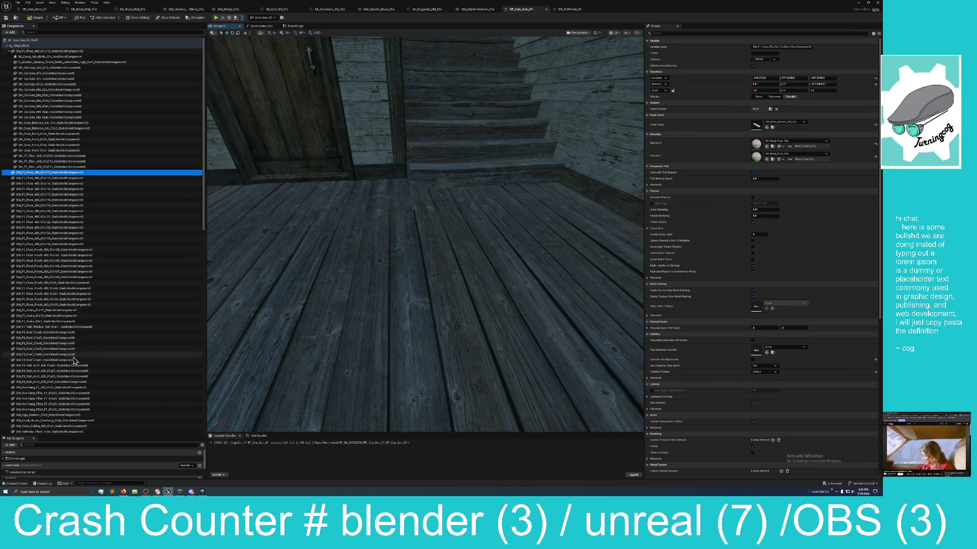
pyautogui.scroll(-10, 74, 359)
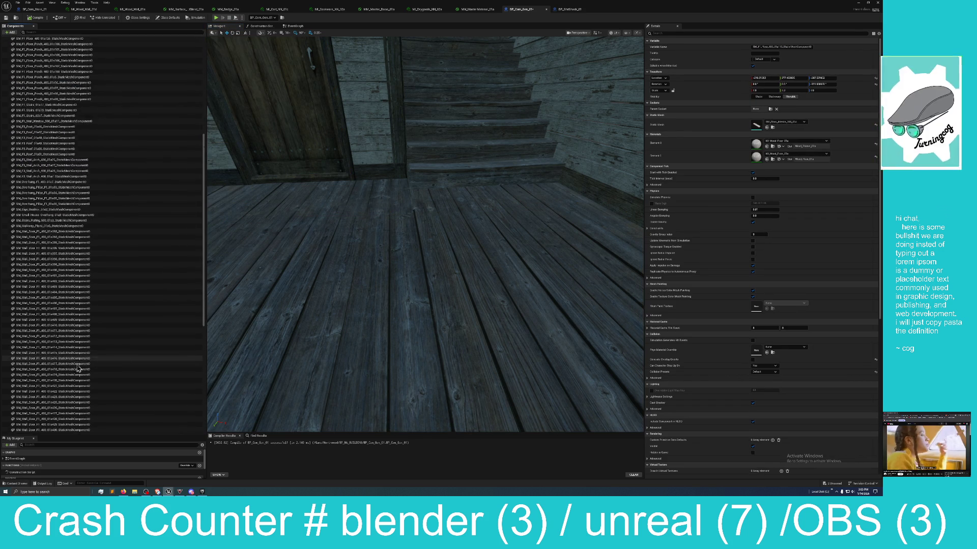
pyautogui.scroll(-5, 74, 368)
pyautogui.scroll(-6, 201, 427)
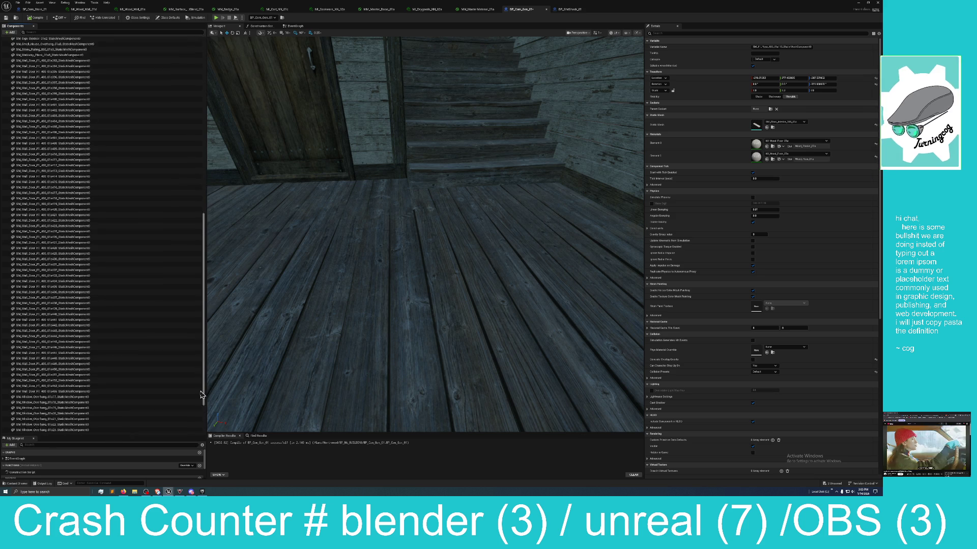
pyautogui.click(196, 431)
pyautogui.scroll(5, 198, 381)
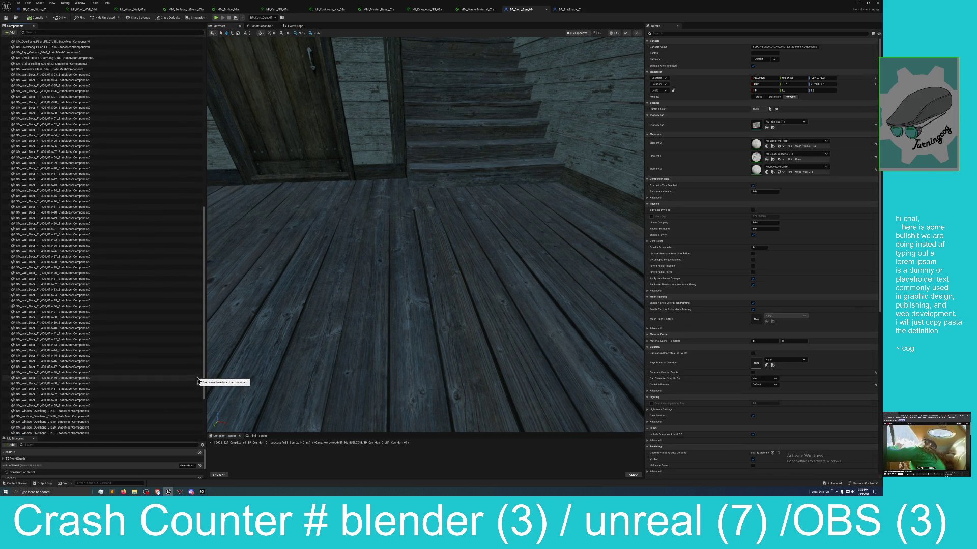
pyautogui.scroll(9, 176, 350)
pyautogui.scroll(8, 176, 350)
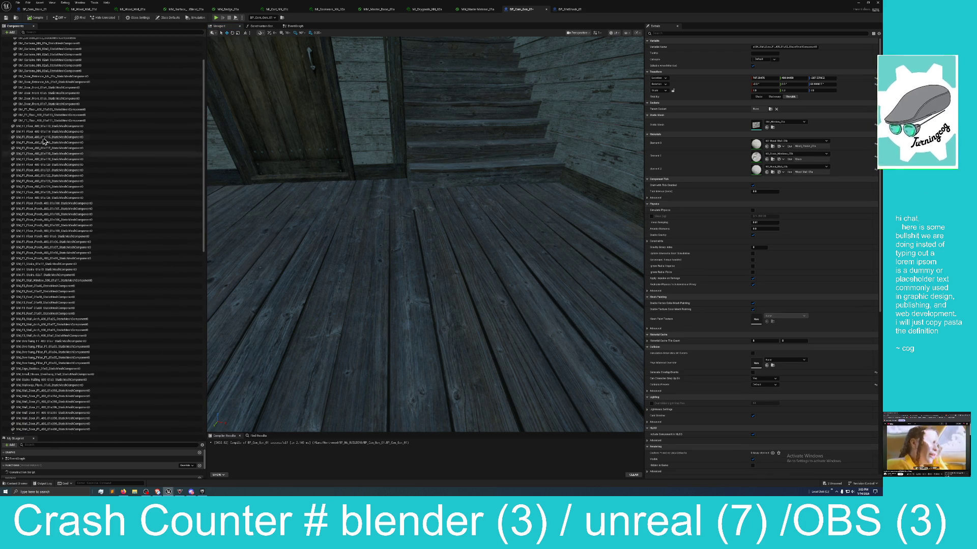
pyautogui.scroll(2, 181, 196)
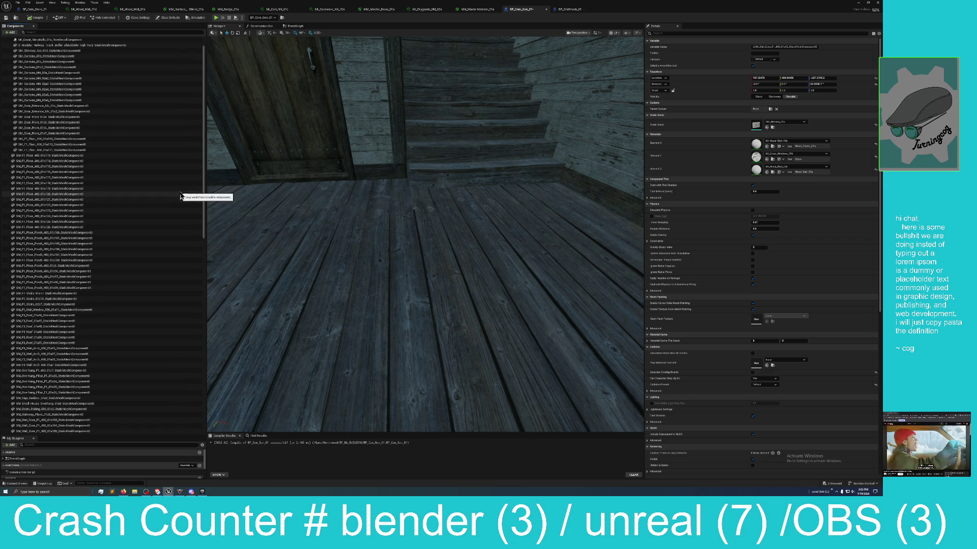
pyautogui.scroll(1, 104, 172)
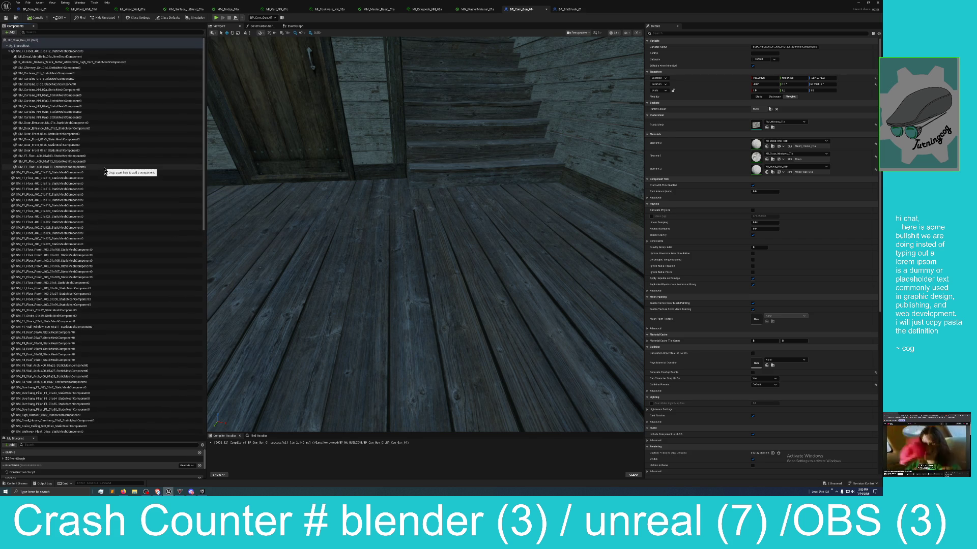
# - Attach the remaining components under SM_F1_Floor_400_01a112 and orbit to review the building
pyautogui.keyDown('shift'); pyautogui.click(46, 174); pyautogui.keyUp('shift')
pyautogui.moveTo(45, 174); pyautogui.dragTo(47, 57)
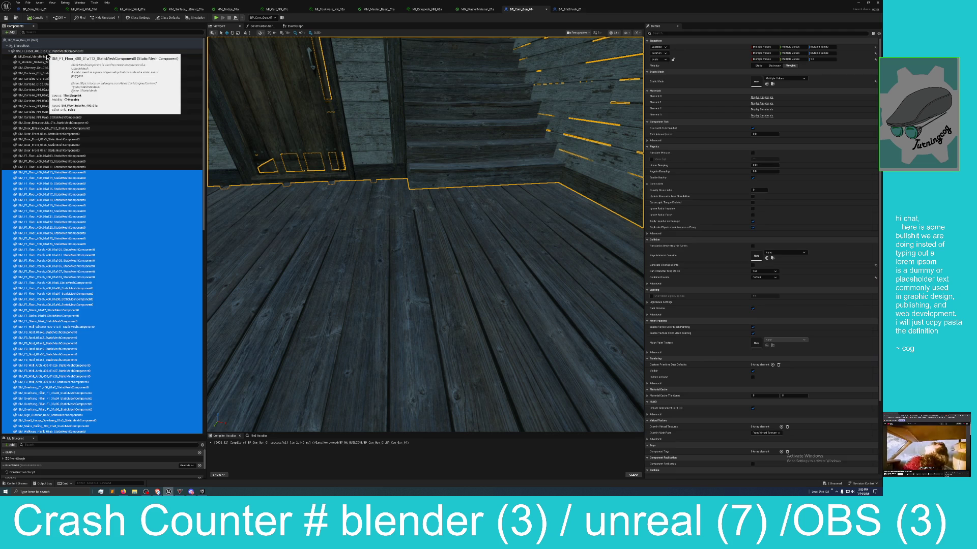
pyautogui.click(47, 53)
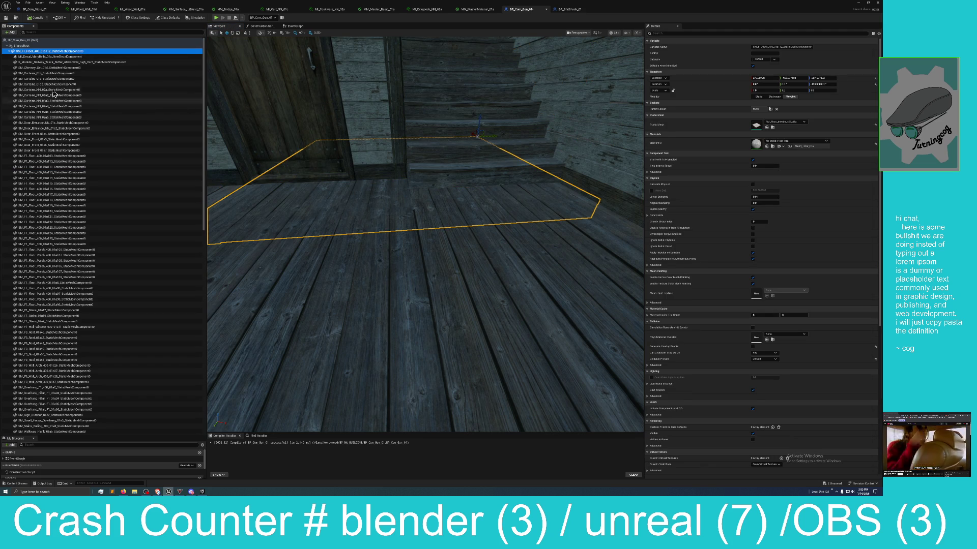
pyautogui.scroll(-1, 135, 178)
pyautogui.scroll(-5, 323, 194)
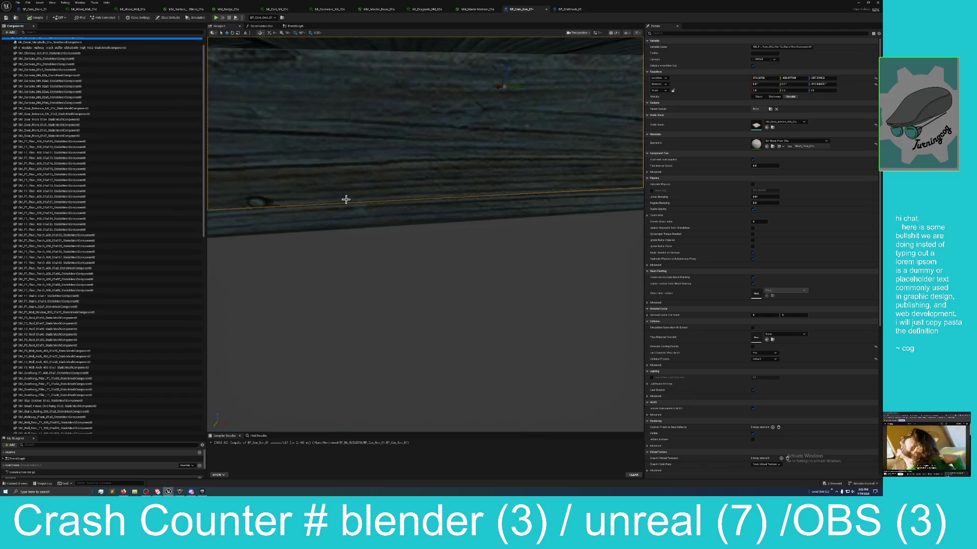
pyautogui.scroll(-10, 358, 205)
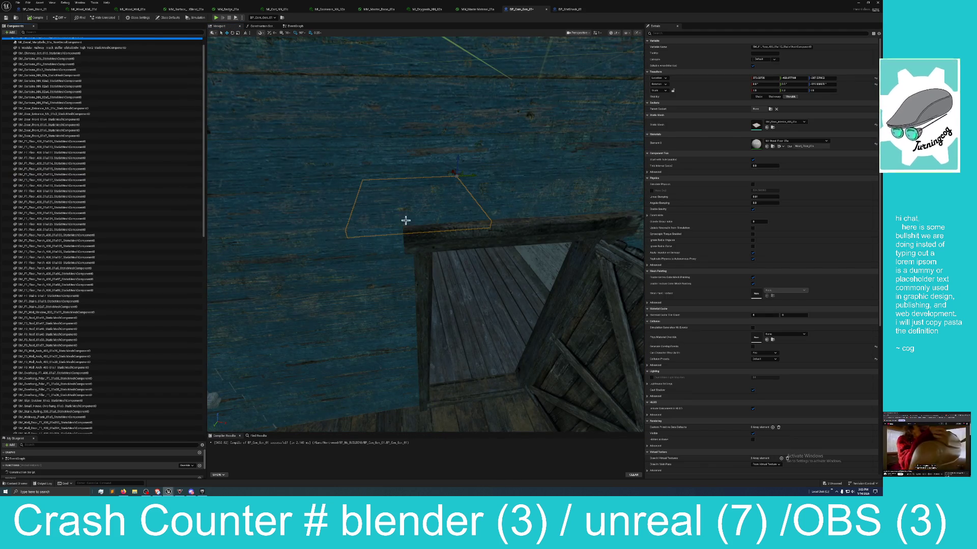
pyautogui.scroll(-10, 425, 234)
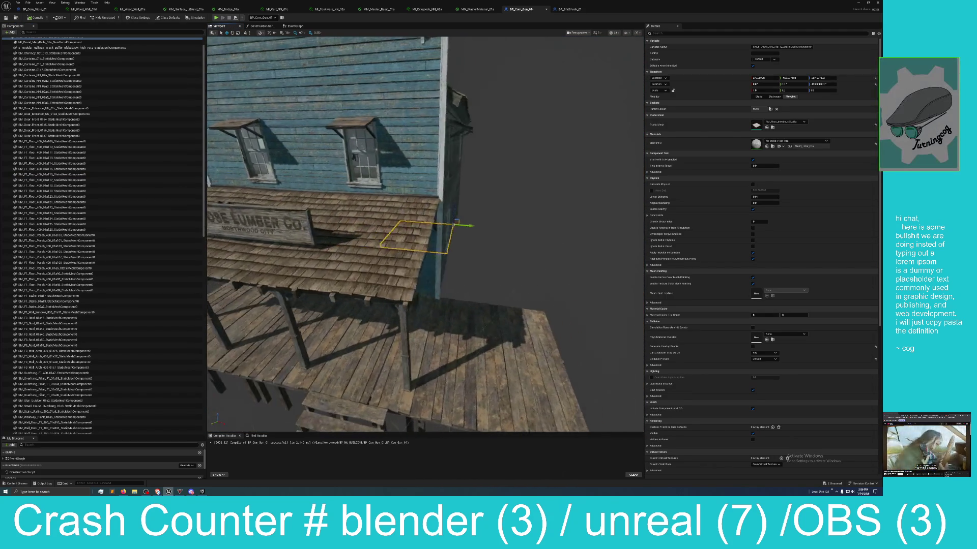
pyautogui.moveTo(425, 234)
pyautogui.mouseDown()
pyautogui.moveTo(488, 233)
pyautogui.moveTo(478, 233)
pyautogui.mouseUp()
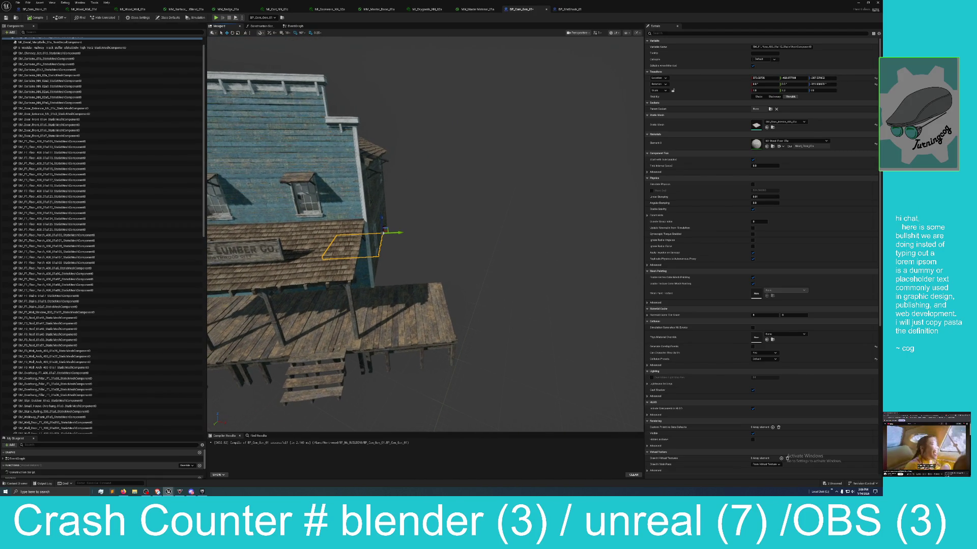
pyautogui.moveTo(623, 9)
pyautogui.mouseDown()
pyautogui.moveTo(588, 26)
pyautogui.moveTo(606, 108)
pyautogui.moveTo(619, 130)
pyautogui.moveTo(693, 144)
pyautogui.mouseUp()
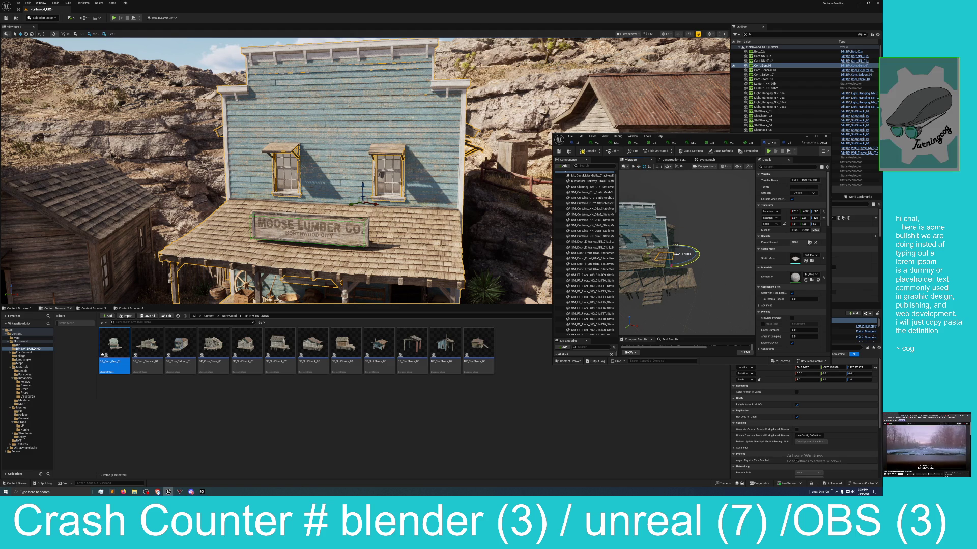
# - Turn off rotation snapping and ready the parent floor component for rotating
pyautogui.moveTo(673, 254); pyautogui.dragTo(670, 257)
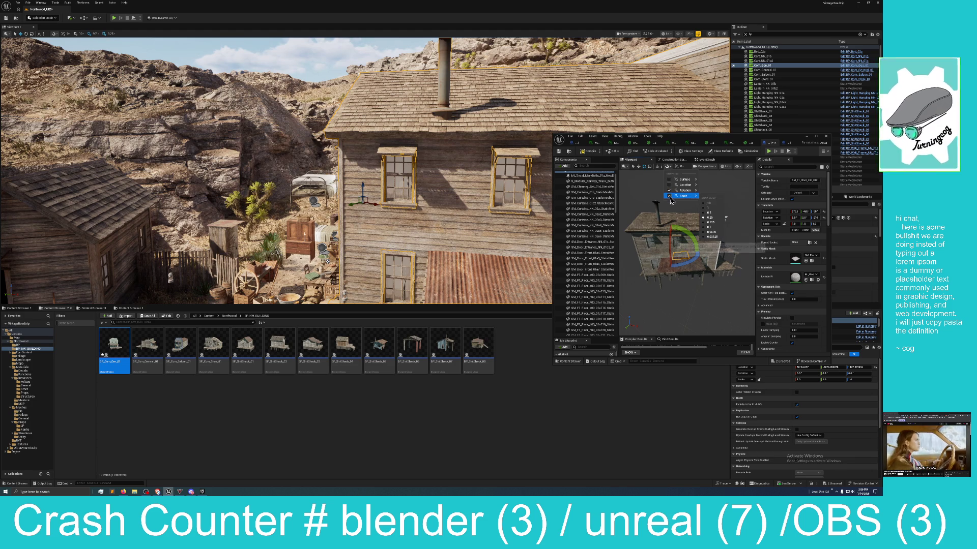
pyautogui.moveTo(669, 193)
pyautogui.click(668, 191)
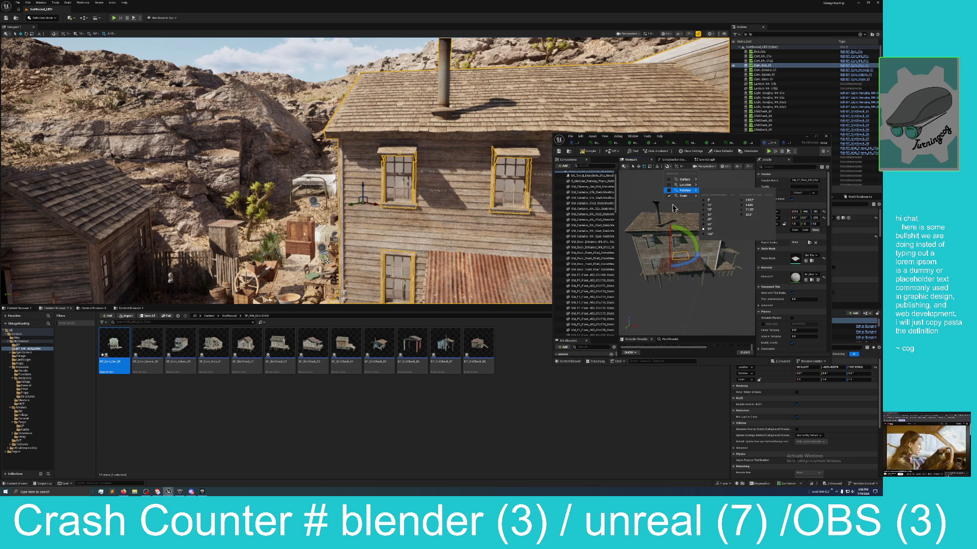
pyautogui.click(693, 261)
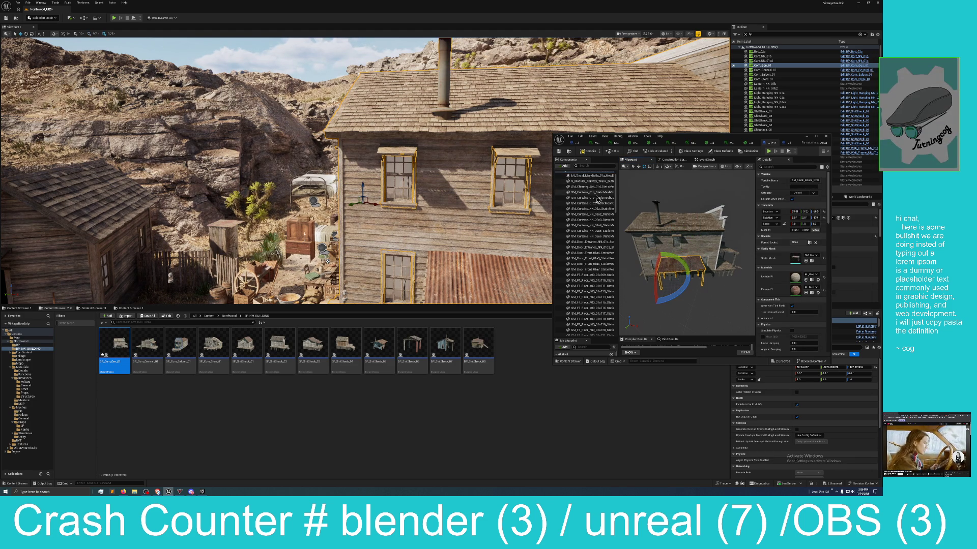
pyautogui.click(629, 230)
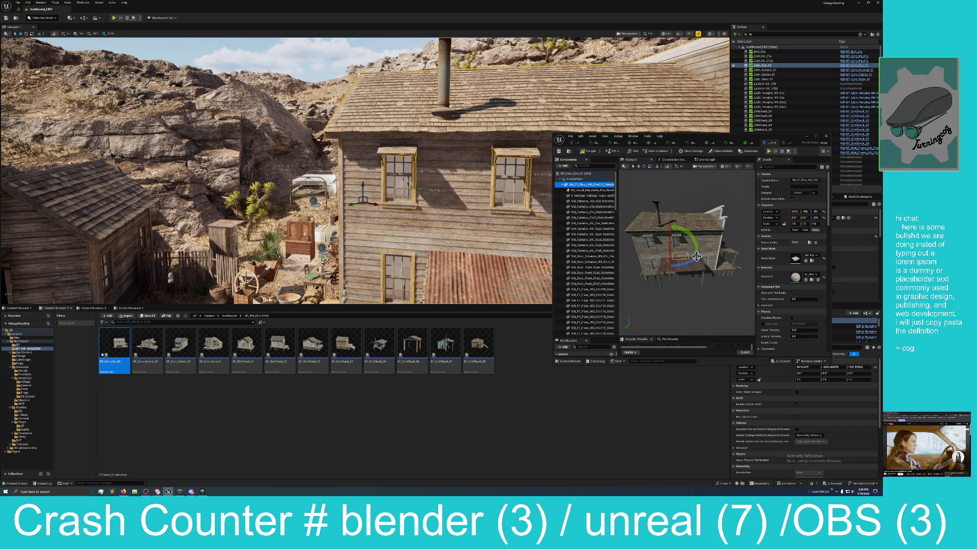
pyautogui.moveTo(697, 262); pyautogui.dragTo(656, 262)
pyautogui.press('e')
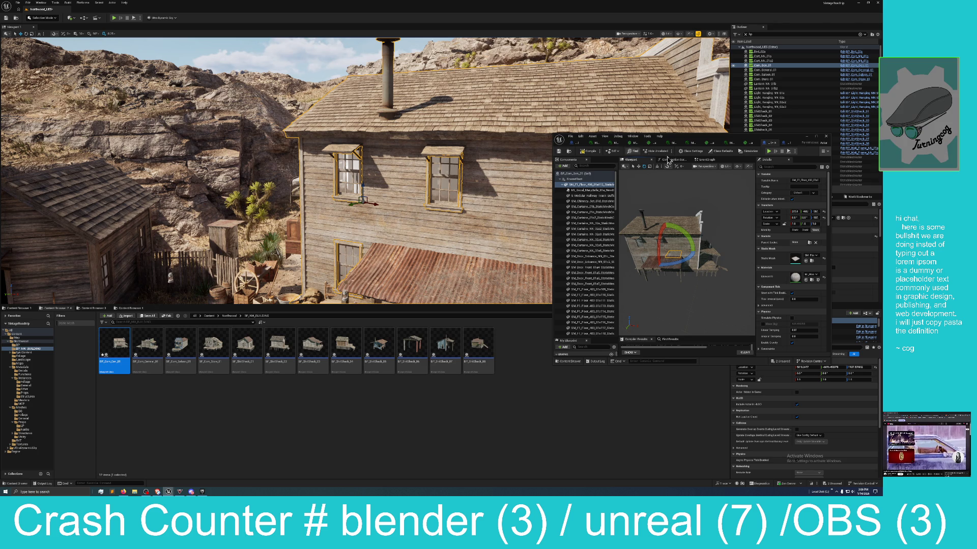
# - Shift and rotate the building so it lines up with the town's cabins
pyautogui.moveTo(654, 250)
pyautogui.mouseDown()
pyautogui.moveTo(643, 250)
pyautogui.moveTo(672, 247)
pyautogui.mouseUp()
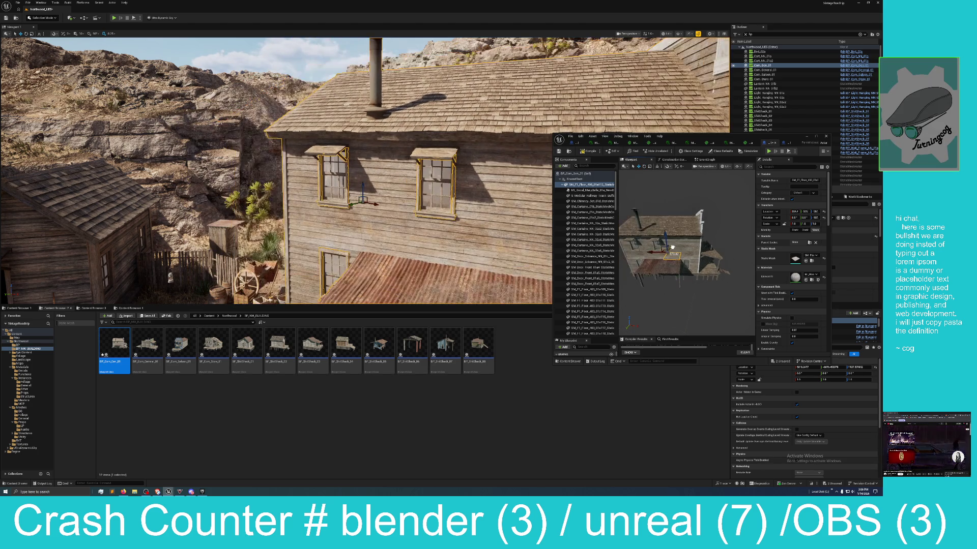
pyautogui.moveTo(364, 171); pyautogui.dragTo(364, 119)
pyautogui.moveTo(430, 168); pyautogui.dragTo(430, 167)
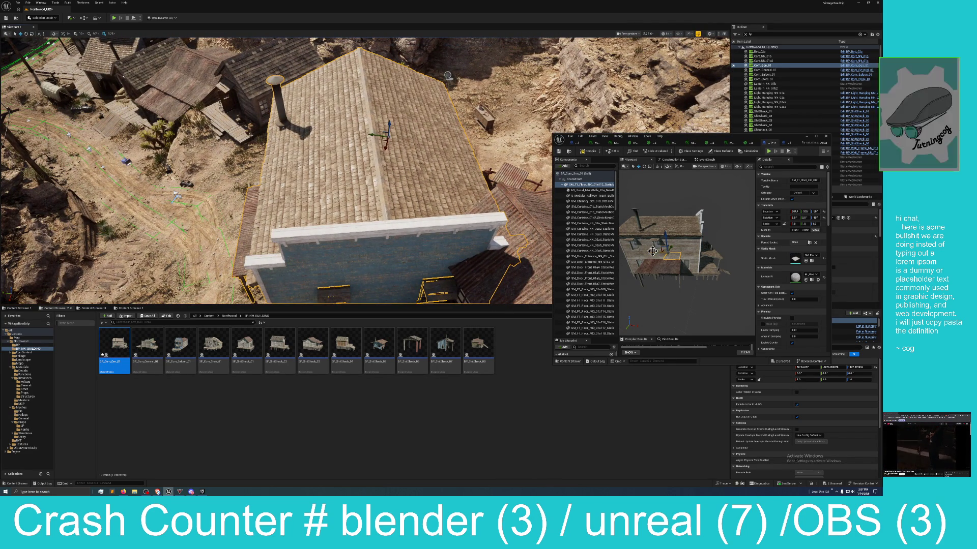
pyautogui.moveTo(671, 248); pyautogui.dragTo(641, 238)
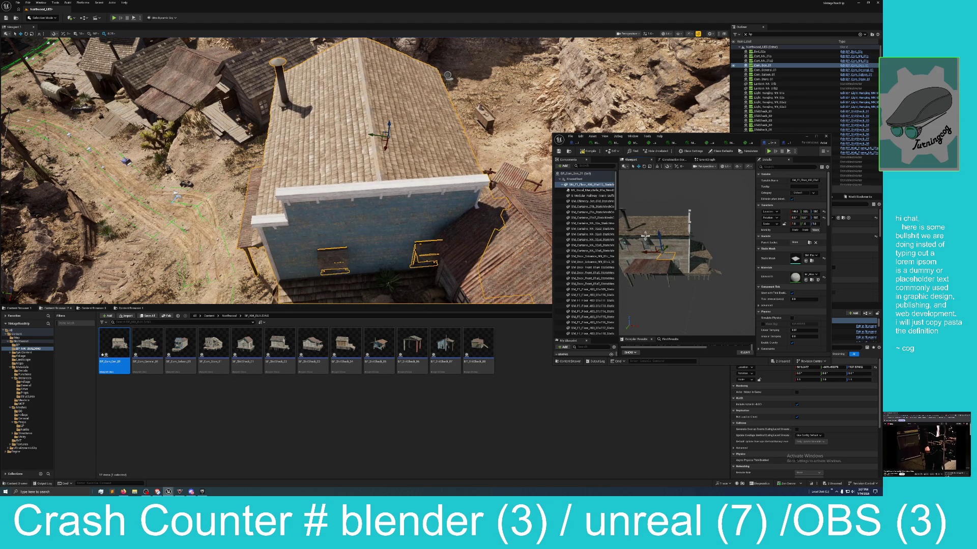
pyautogui.click(644, 167)
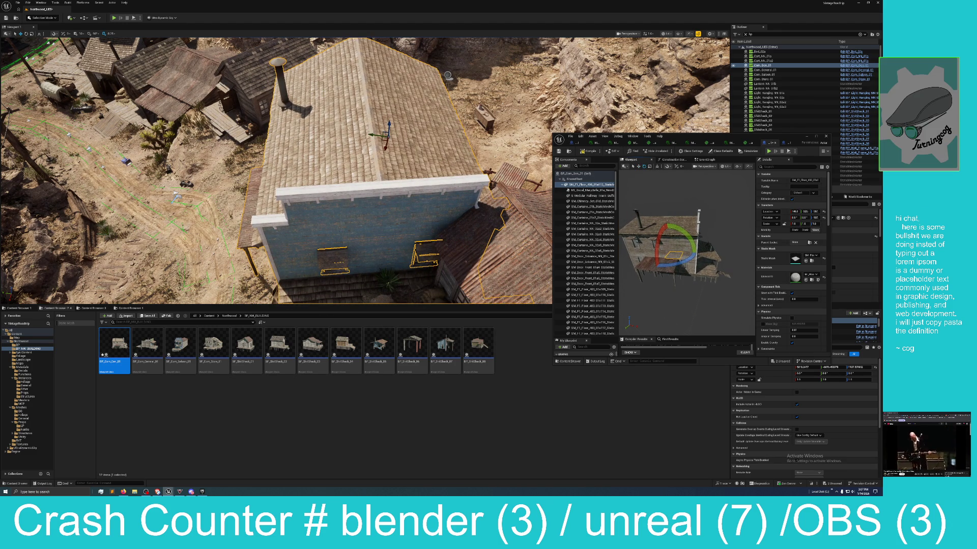
pyautogui.moveTo(681, 263); pyautogui.dragTo(650, 263)
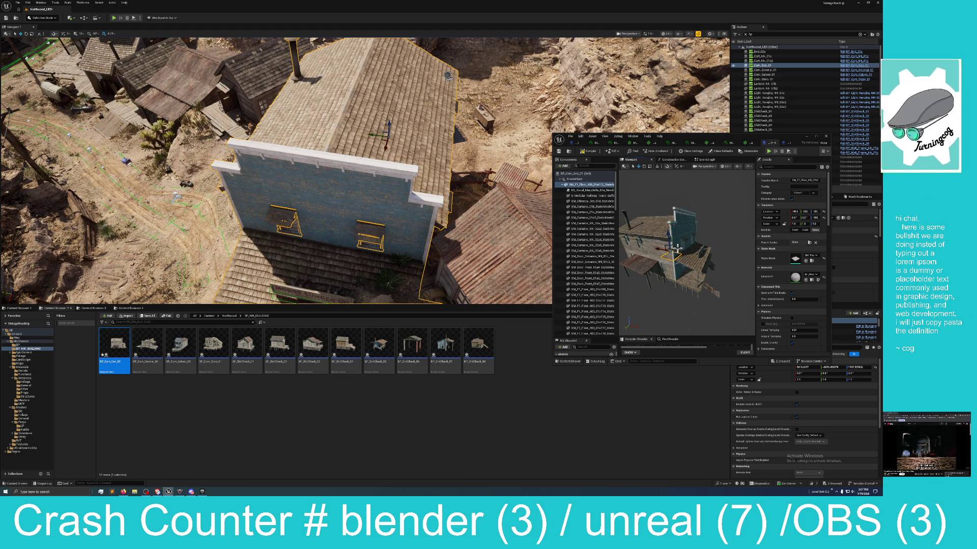
pyautogui.moveTo(678, 247)
pyautogui.mouseDown()
pyautogui.moveTo(656, 248)
pyautogui.moveTo(685, 247)
pyautogui.mouseUp()
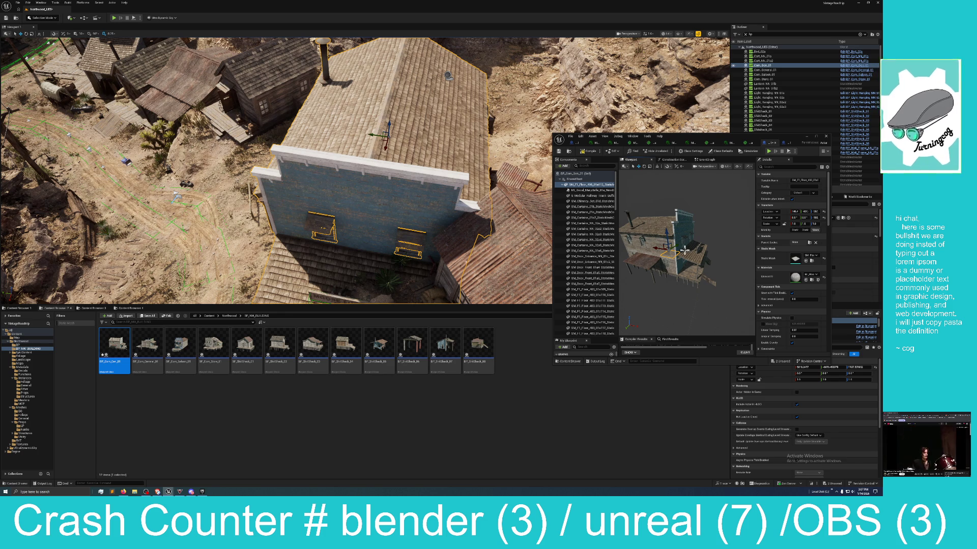
pyautogui.moveTo(377, 279); pyautogui.dragTo(377, 278)
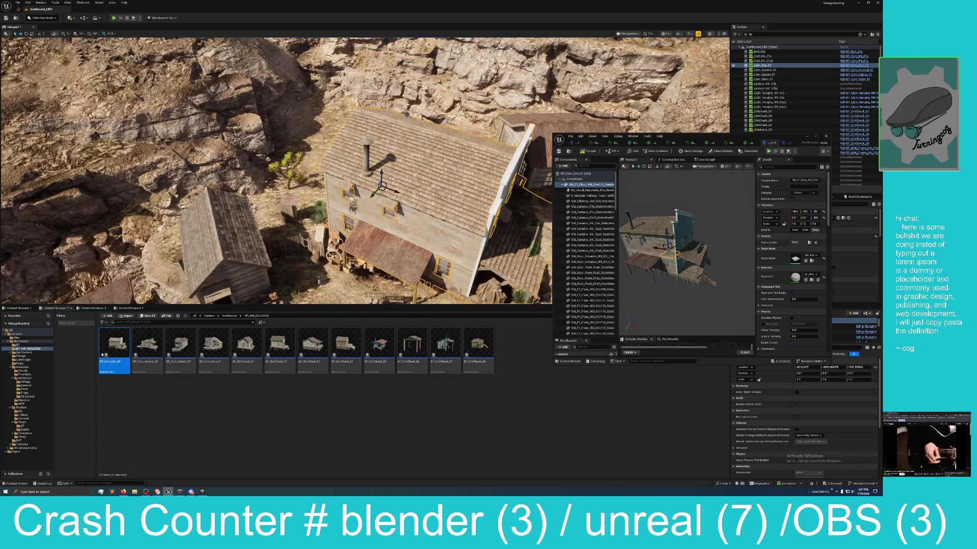
# - Save the BP_Com_Gen_01 Blueprint and the remaining unsaved level package
pyautogui.moveTo(655, 250); pyautogui.dragTo(646, 244)
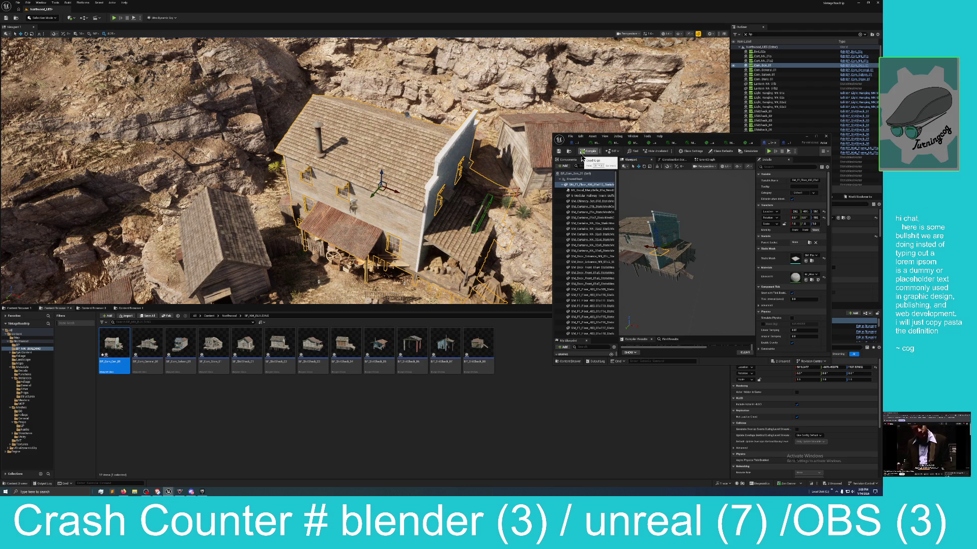
pyautogui.click(562, 156)
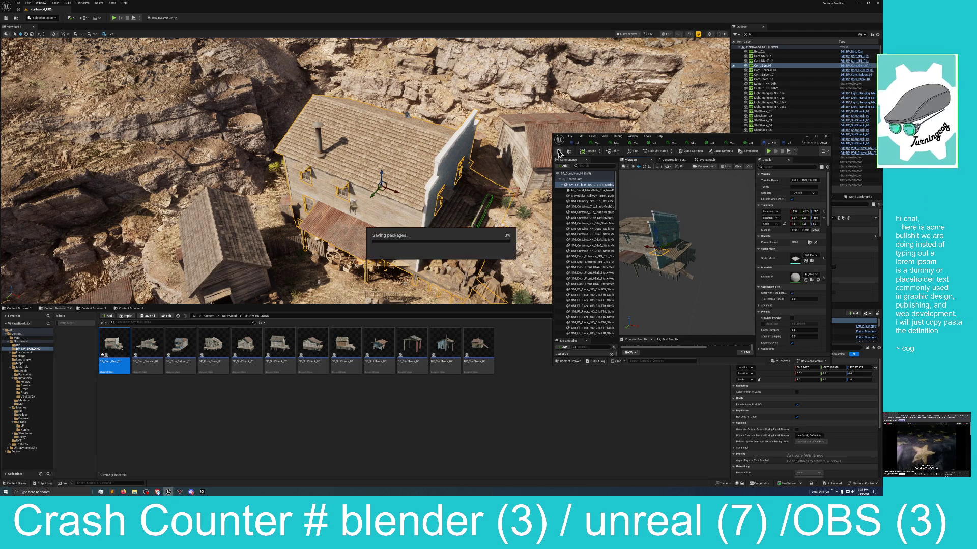
pyautogui.click(837, 489)
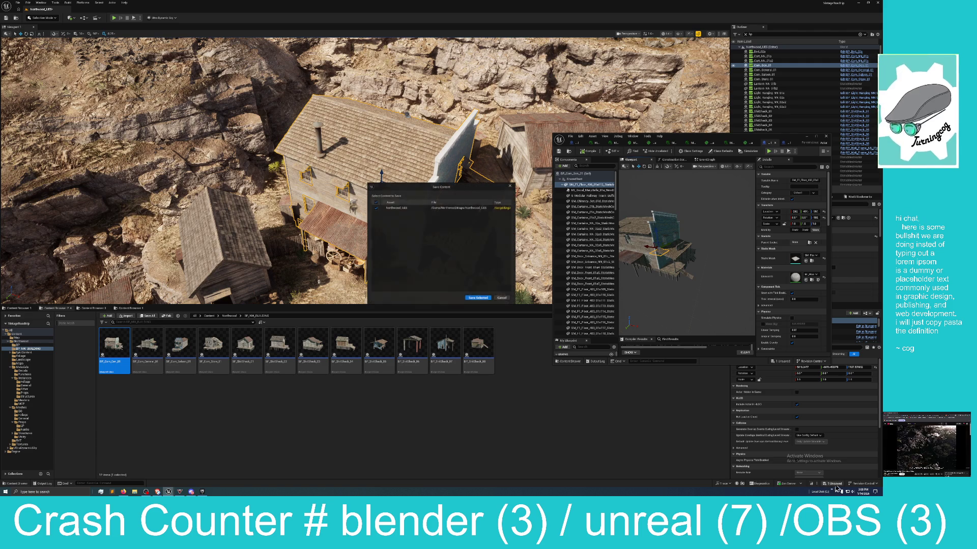
pyautogui.click(482, 301)
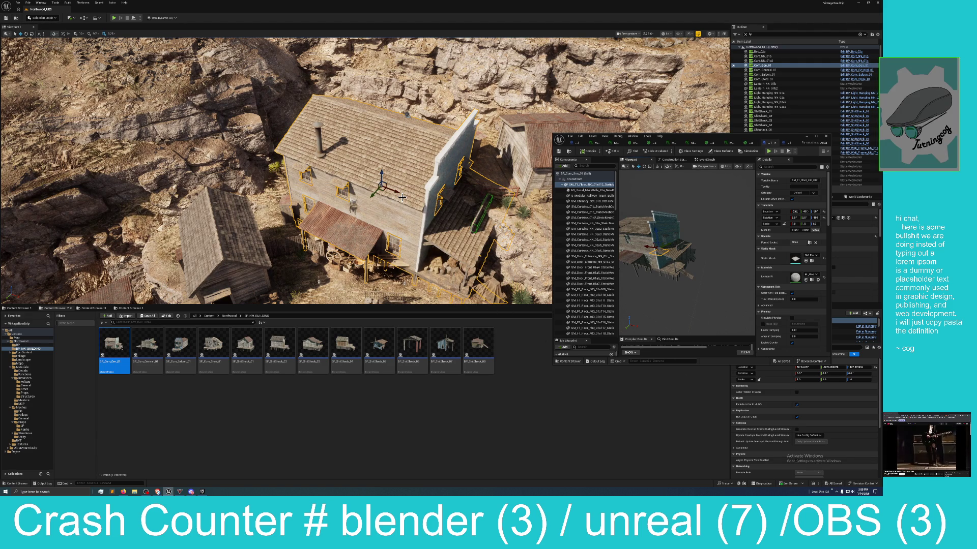
# - Tilt to a steeper top-down view and nudge the blue-fronted storefront slightly left
pyautogui.moveTo(380, 187)
pyautogui.mouseDown()
pyautogui.moveTo(375, 202)
pyautogui.moveTo(382, 187)
pyautogui.mouseUp()
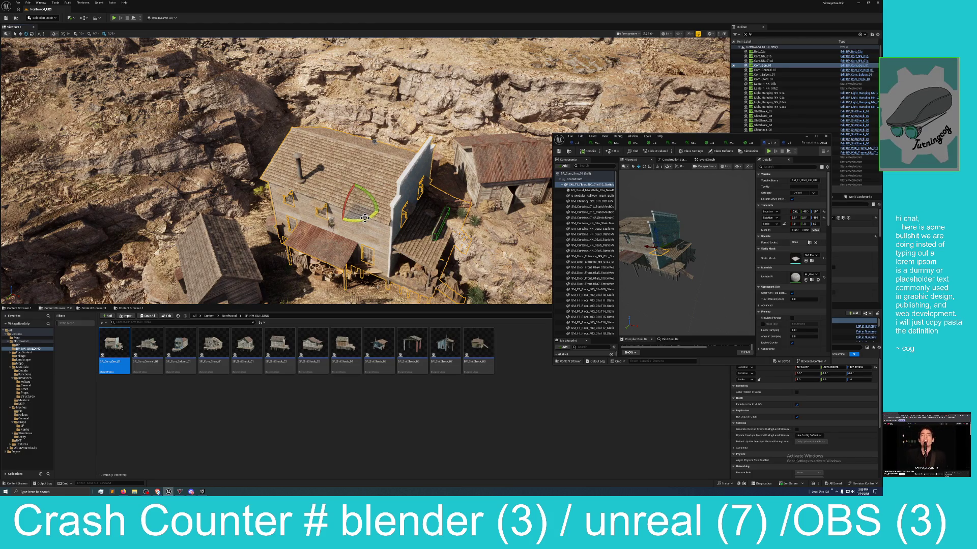
pyautogui.moveTo(363, 225)
pyautogui.mouseDown()
pyautogui.moveTo(369, 290)
pyautogui.moveTo(370, 270)
pyautogui.mouseUp()
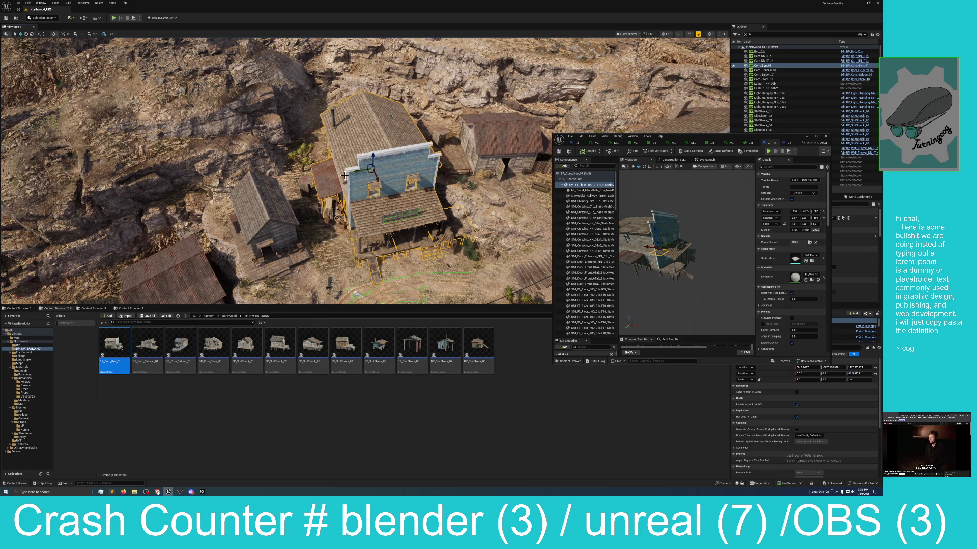
pyautogui.moveTo(355, 172); pyautogui.dragTo(346, 172)
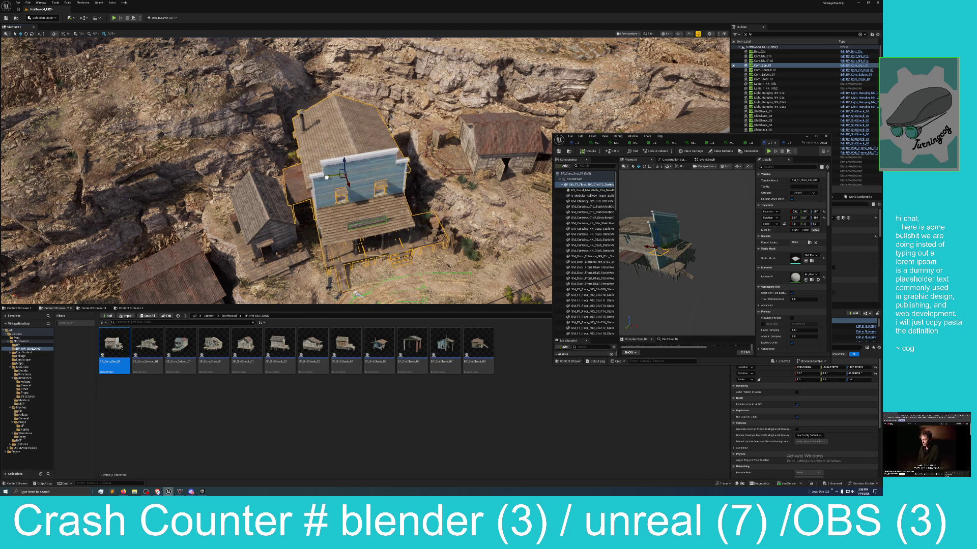
# - Zoom into the bedroom and raise the light above the bed
pyautogui.press('f')
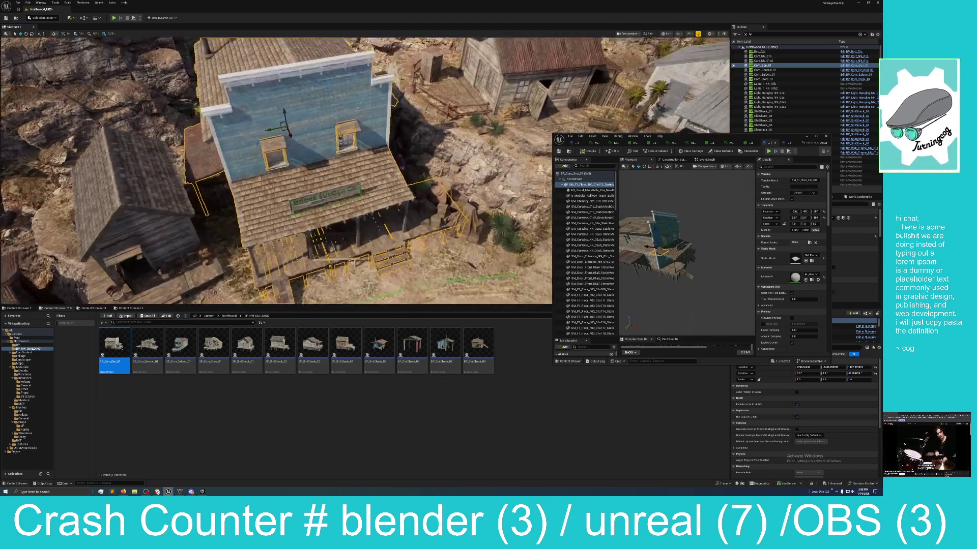
pyautogui.scroll(10, 365, 170)
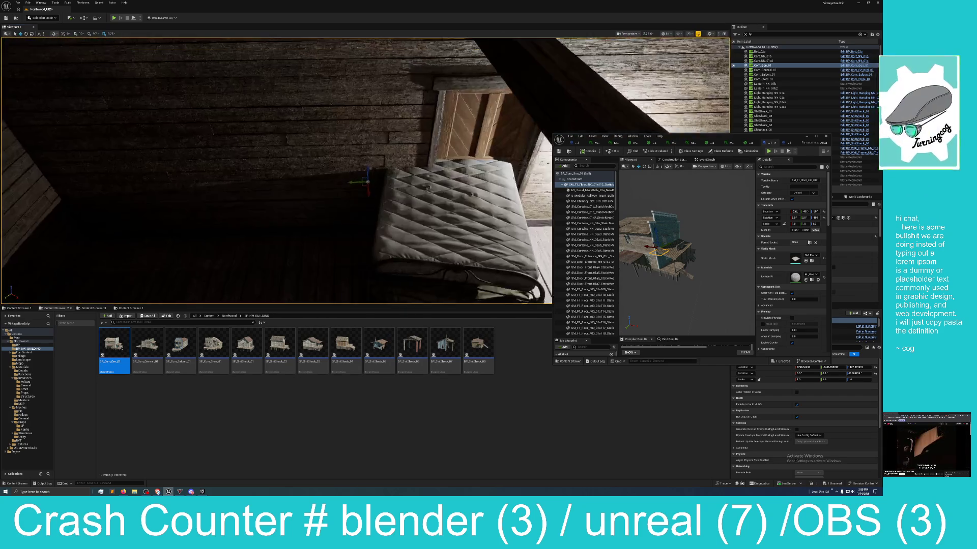
pyautogui.scroll(-8, 365, 170)
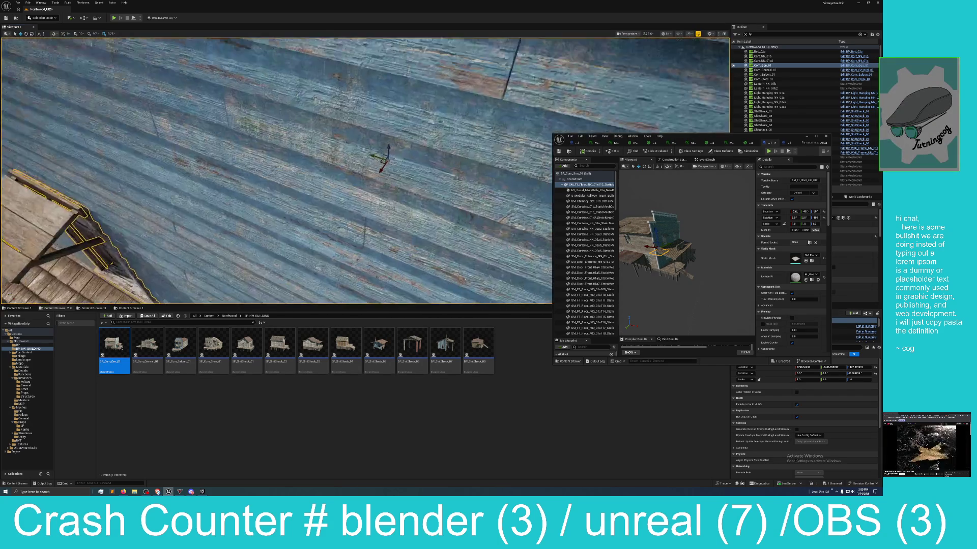
pyautogui.scroll(6, 365, 170)
pyautogui.scroll(-5, 365, 170)
pyautogui.scroll(3, 366, 171)
pyautogui.scroll(-6, 365, 170)
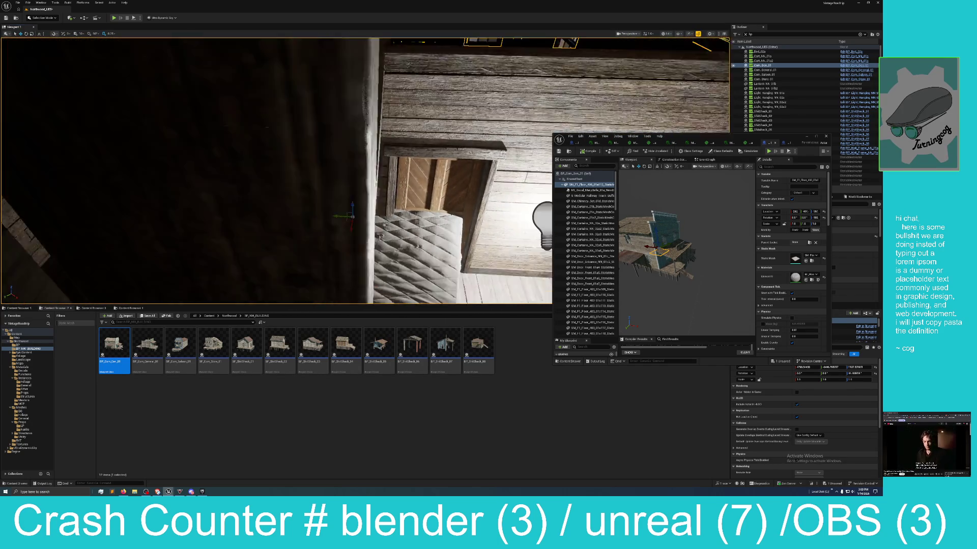
pyautogui.scroll(4, 344, 128)
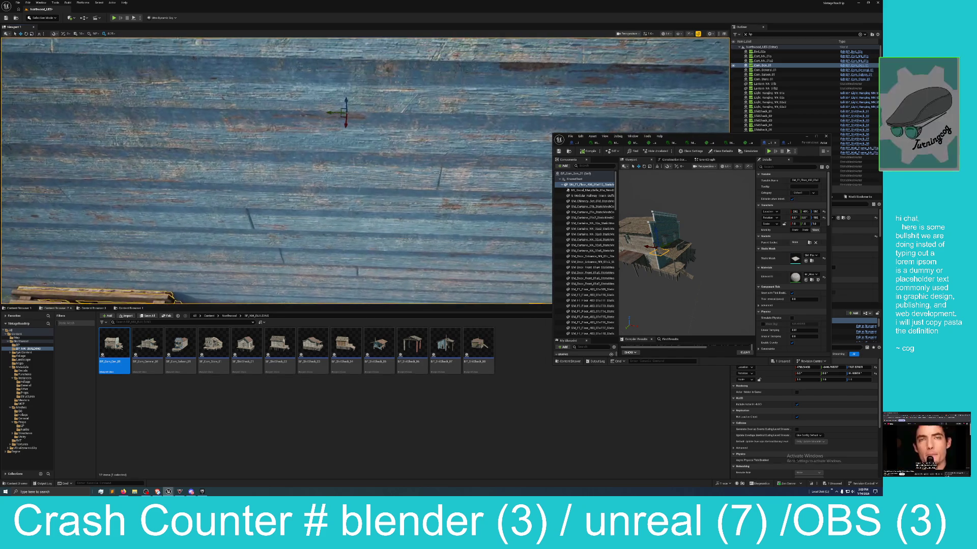
pyautogui.scroll(-4, 344, 128)
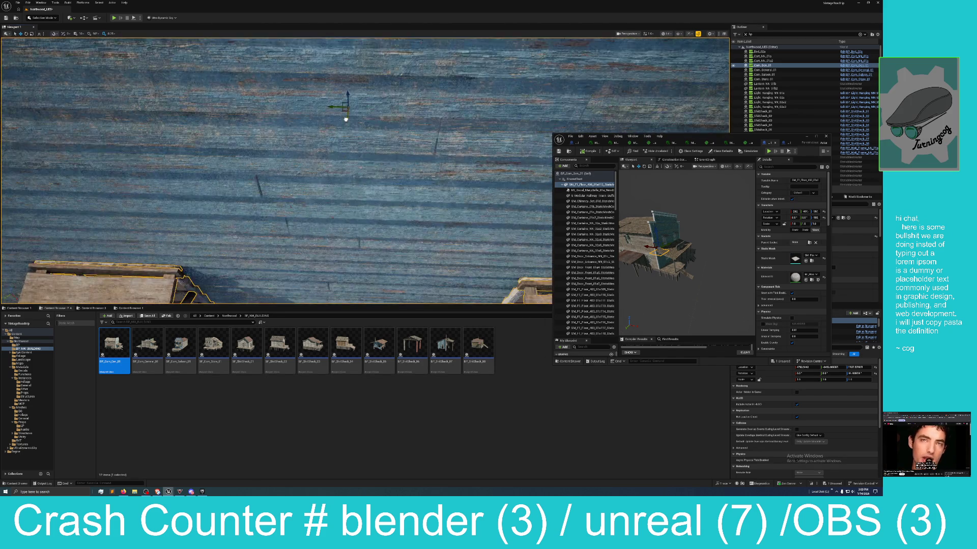
pyautogui.scroll(6, 347, 166)
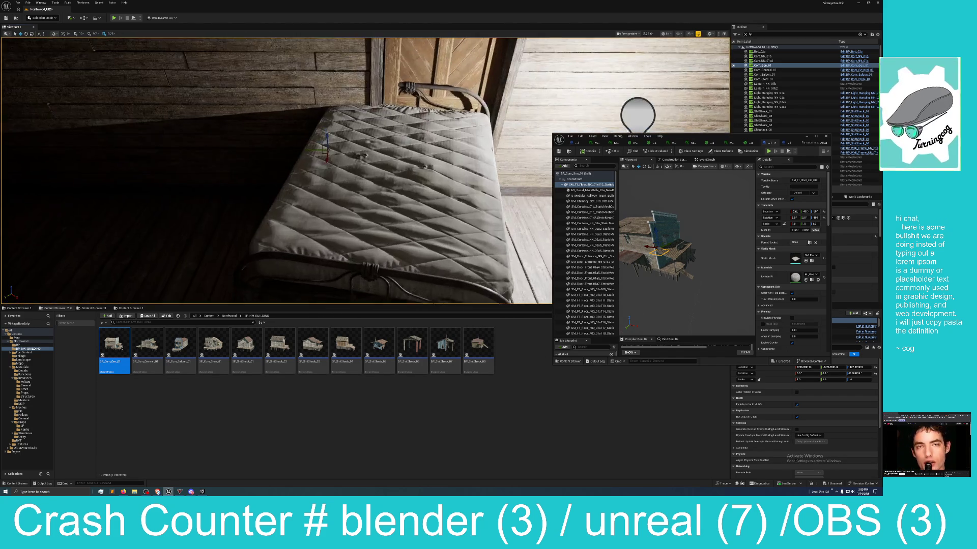
pyautogui.moveTo(321, 170); pyautogui.dragTo(324, 152)
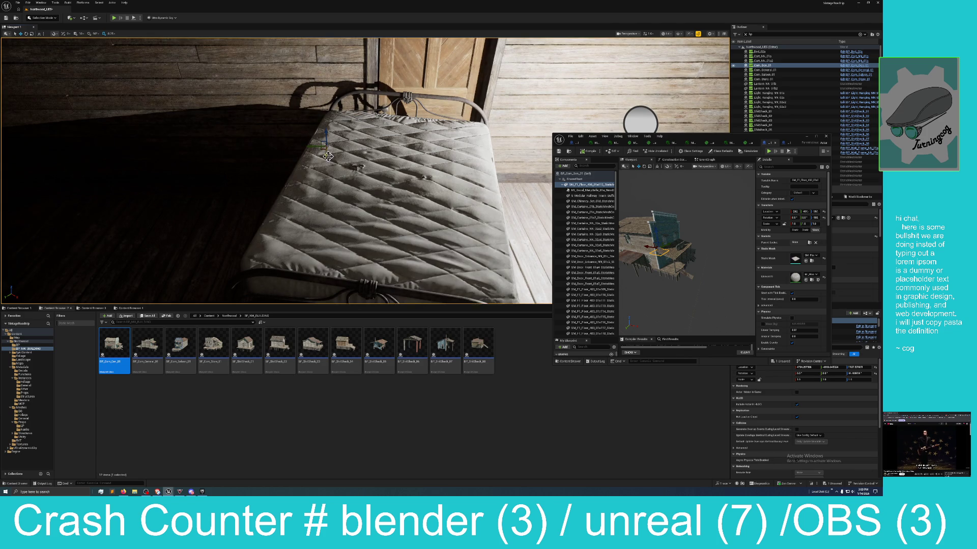
# - Rotate the bedroom light and slide it along one axis to shift the bed's shadows
pyautogui.click(26, 34)
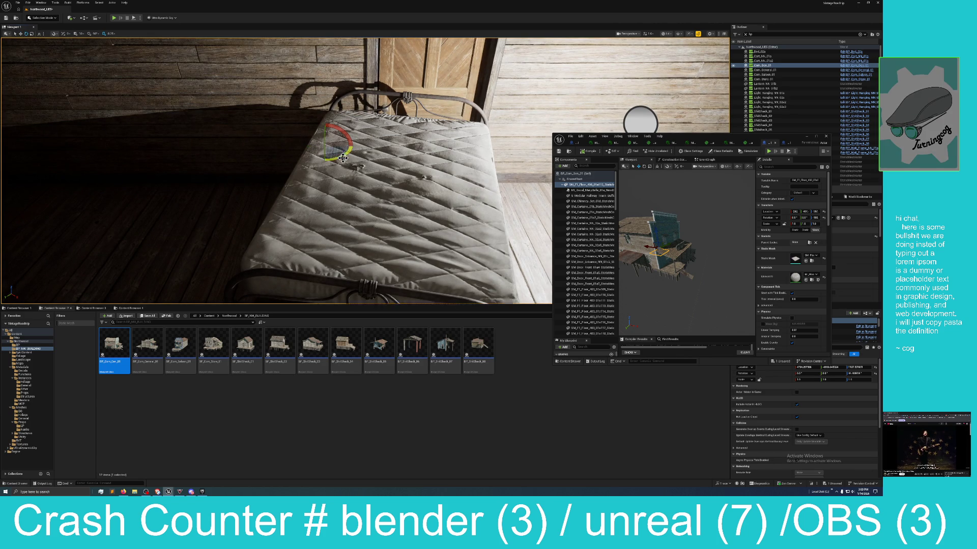
pyautogui.moveTo(340, 162); pyautogui.dragTo(339, 155)
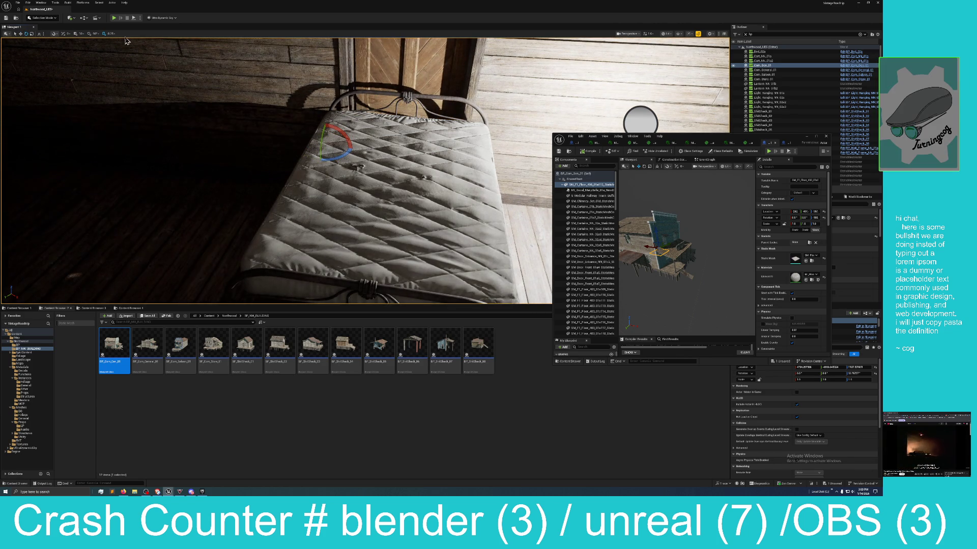
pyautogui.click(20, 33)
pyautogui.moveTo(319, 145)
pyautogui.mouseDown()
pyautogui.moveTo(444, 157)
pyautogui.moveTo(407, 168)
pyautogui.mouseUp()
pyautogui.press('f')
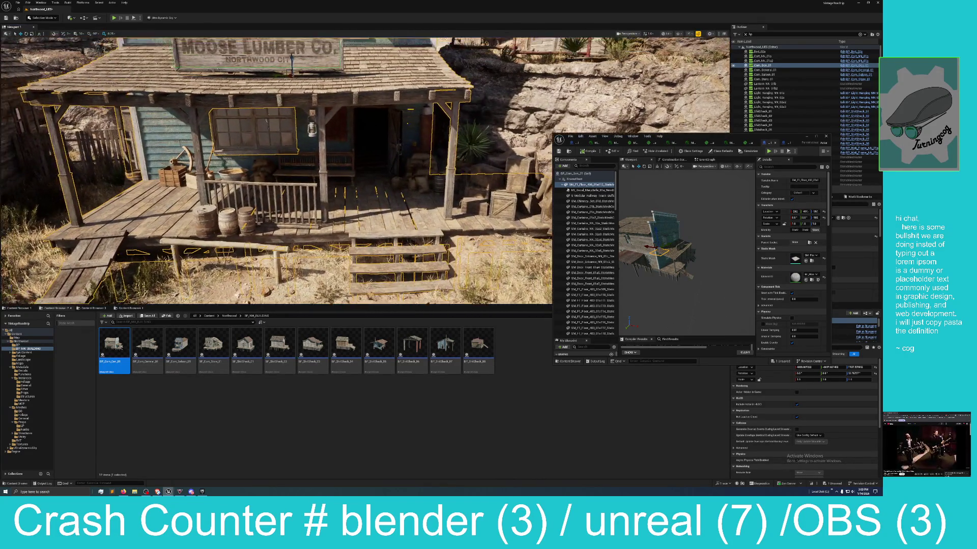
# - Tilt up to the Moose Lumber Co. sign and orbit the building in the Blueprint preview
pyautogui.scroll(3, 275, 170)
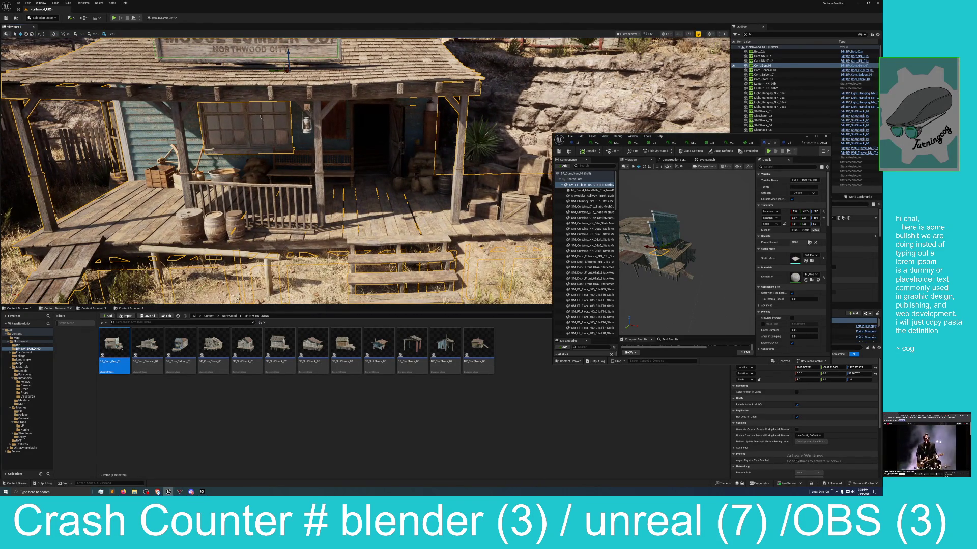
pyautogui.moveTo(282, 154)
pyautogui.mouseDown()
pyautogui.moveTo(254, 133)
pyautogui.moveTo(265, 132)
pyautogui.mouseUp()
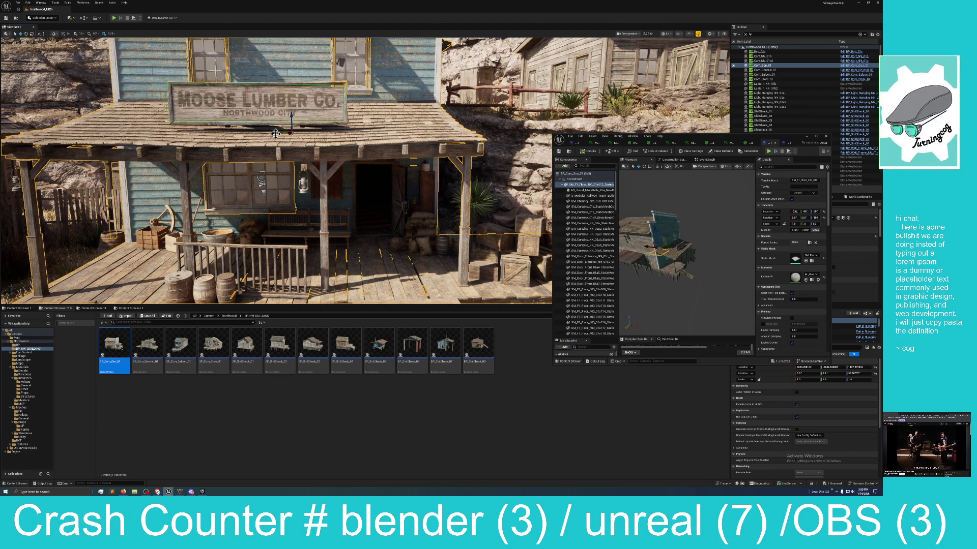
pyautogui.moveTo(652, 258)
pyautogui.mouseDown()
pyautogui.moveTo(717, 257)
pyautogui.moveTo(713, 275)
pyautogui.mouseUp()
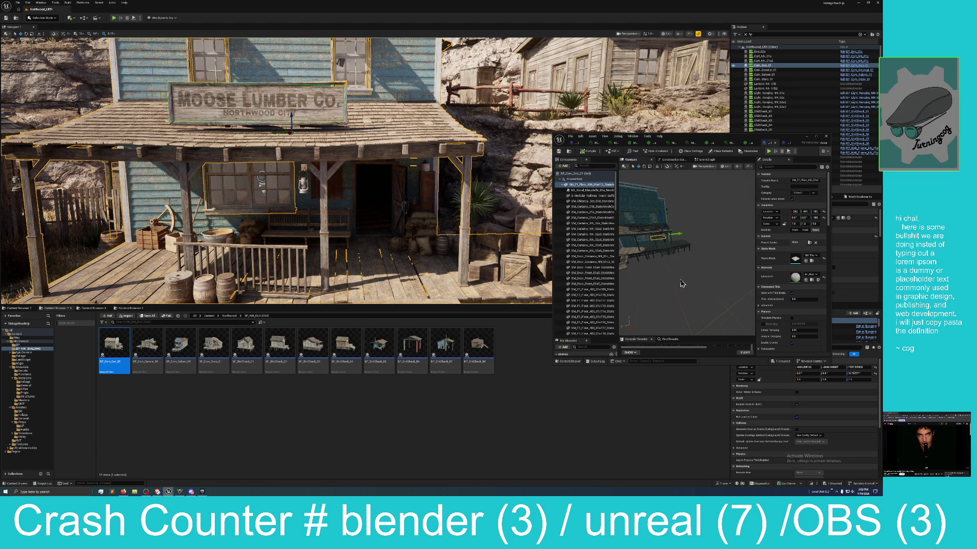
pyautogui.moveTo(352, 210); pyautogui.dragTo(346, 249)
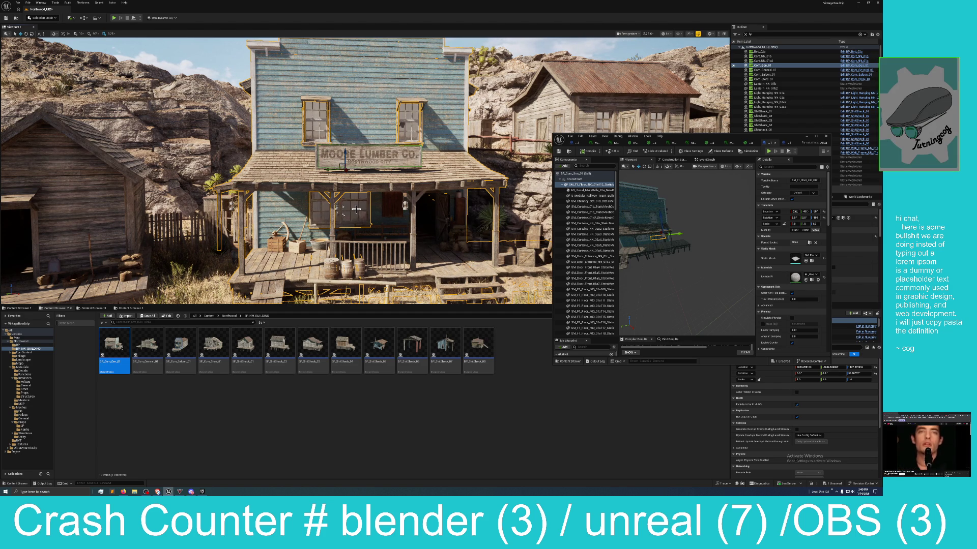
# - Rotate the Moose Lumber Co. building about 3.17 degrees around its pivot
pyautogui.scroll(5, 329, 203)
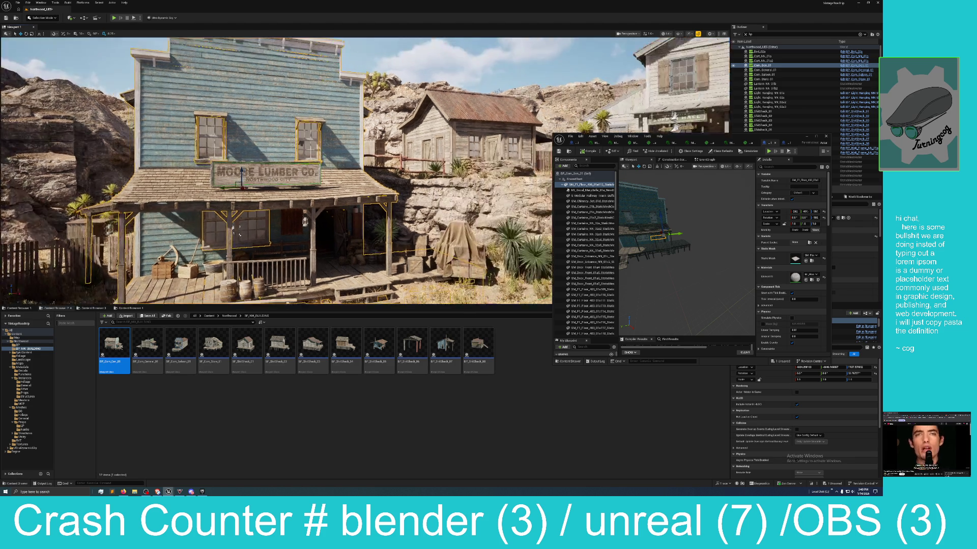
pyautogui.scroll(4, 289, 198)
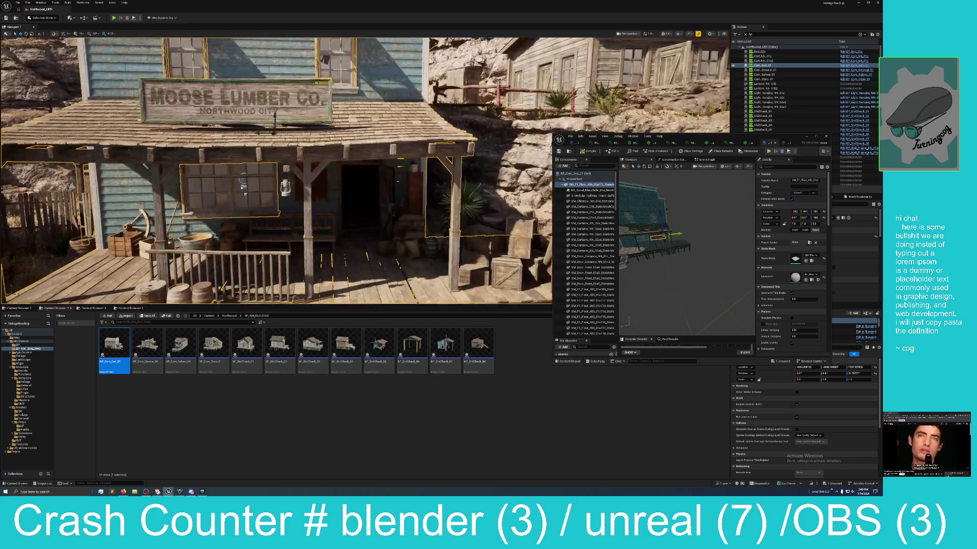
pyautogui.scroll(-5, 231, 181)
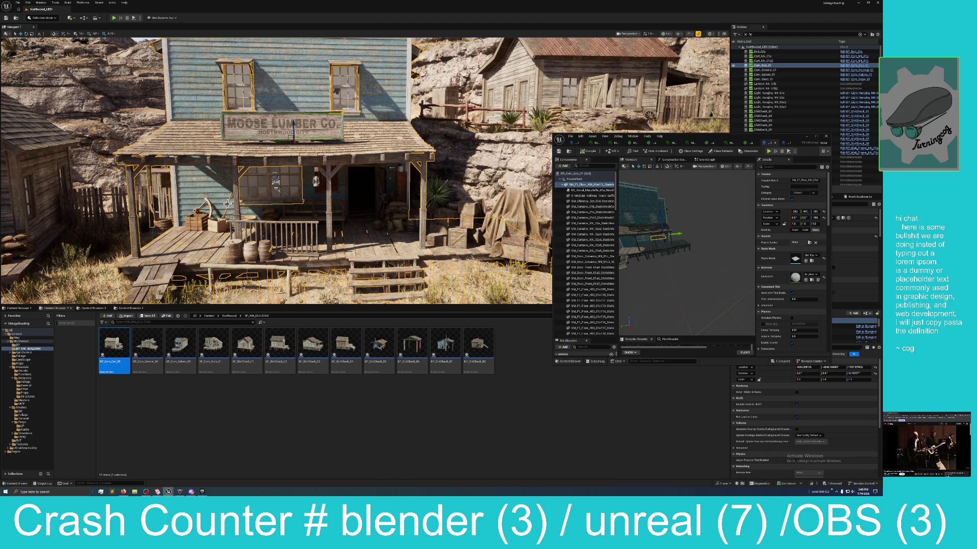
pyautogui.moveTo(243, 213); pyautogui.dragTo(243, 159)
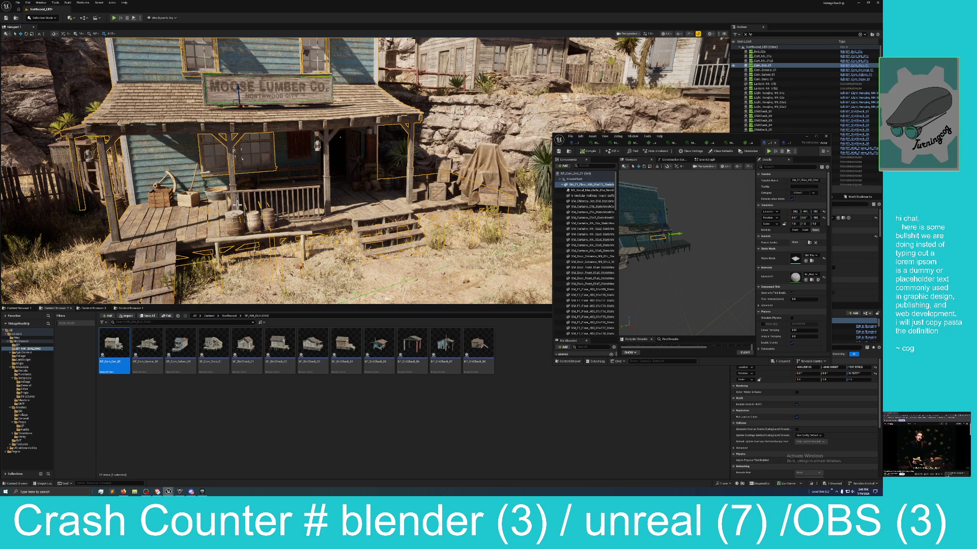
pyautogui.moveTo(252, 206)
pyautogui.mouseDown()
pyautogui.moveTo(316, 180)
pyautogui.moveTo(239, 162)
pyautogui.mouseUp()
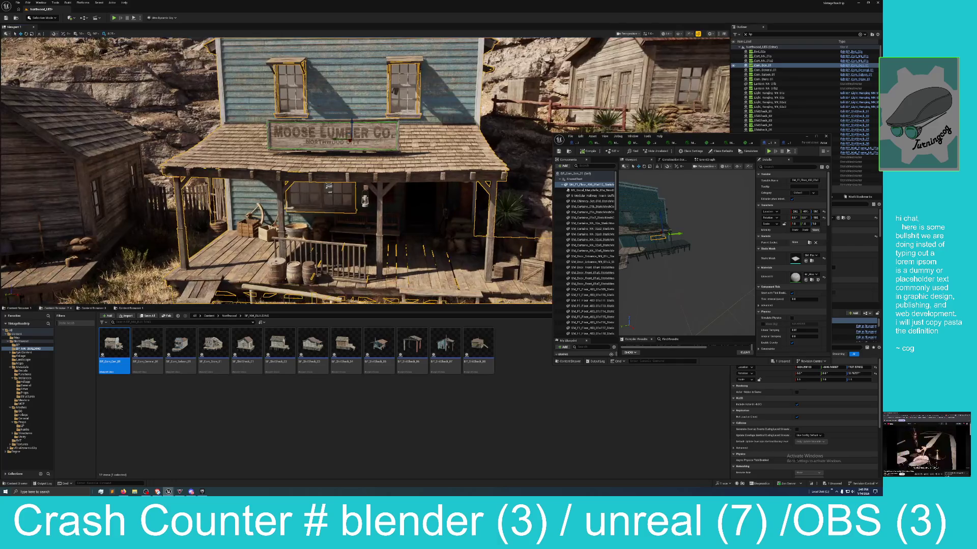
pyautogui.click(26, 34)
pyautogui.moveTo(365, 144); pyautogui.dragTo(329, 145)
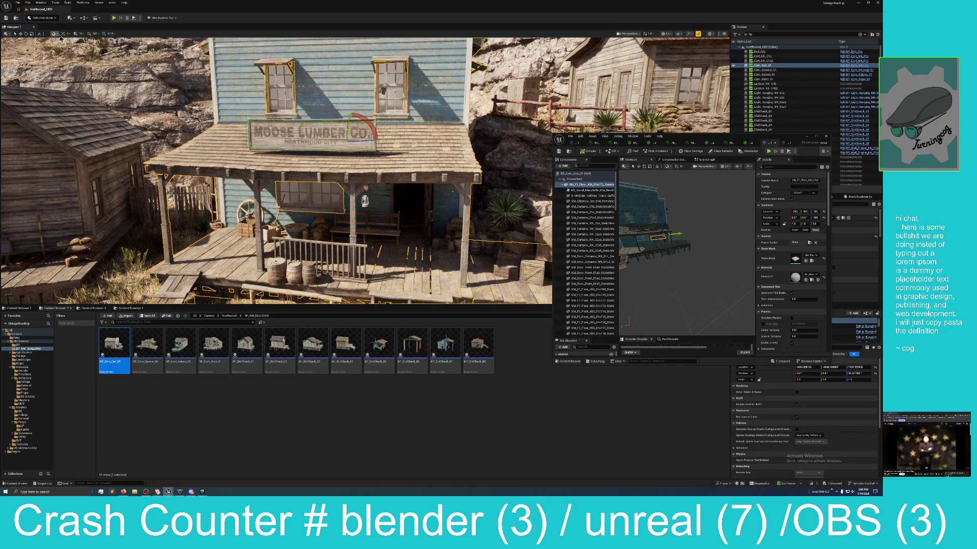
# - Fly the camera past the red building to the street facing the white shuttered hall
pyautogui.click(21, 34)
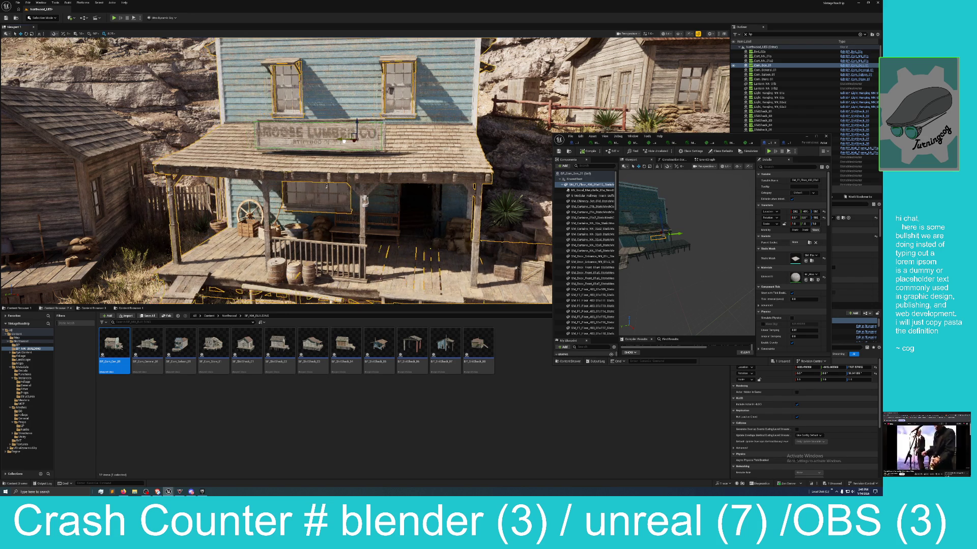
pyautogui.moveTo(348, 143)
pyautogui.mouseDown()
pyautogui.moveTo(341, 249)
pyautogui.moveTo(265, 259)
pyautogui.mouseUp()
pyautogui.moveTo(199, 208)
pyautogui.mouseDown()
pyautogui.moveTo(197, 291)
pyautogui.moveTo(368, 192)
pyautogui.mouseUp()
pyautogui.moveTo(213, 197); pyautogui.dragTo(326, 196)
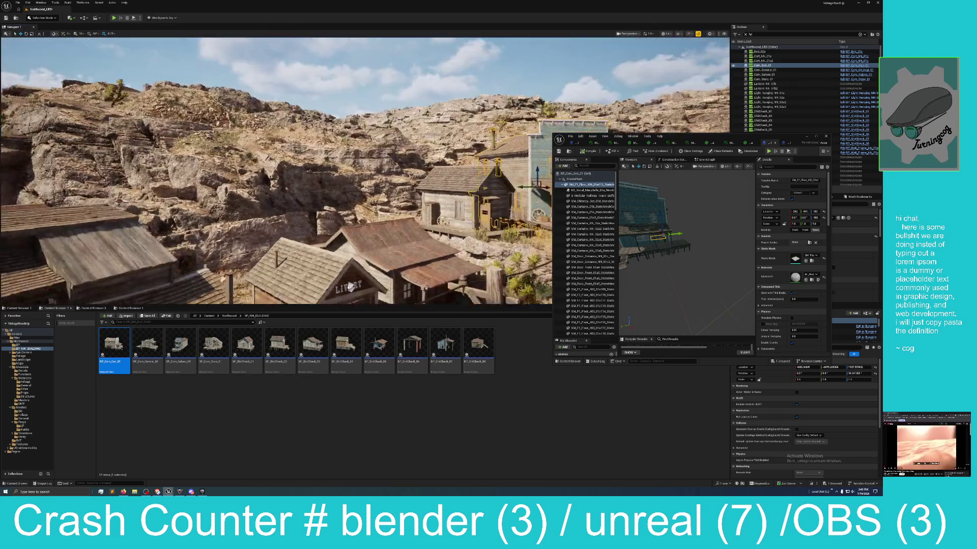
pyautogui.moveTo(251, 213)
pyautogui.mouseDown()
pyautogui.moveTo(252, 234)
pyautogui.moveTo(251, 193)
pyautogui.moveTo(204, 180)
pyautogui.moveTo(406, 204)
pyautogui.mouseUp()
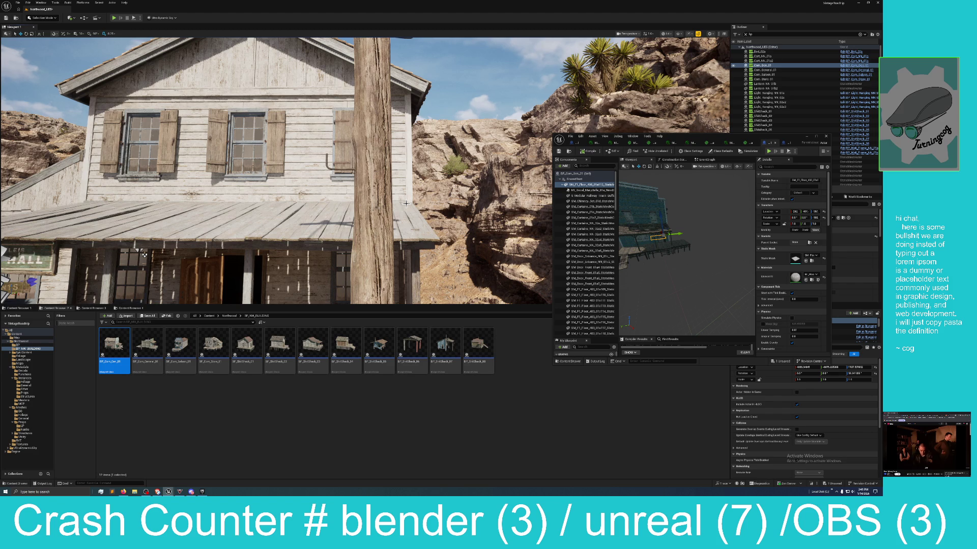
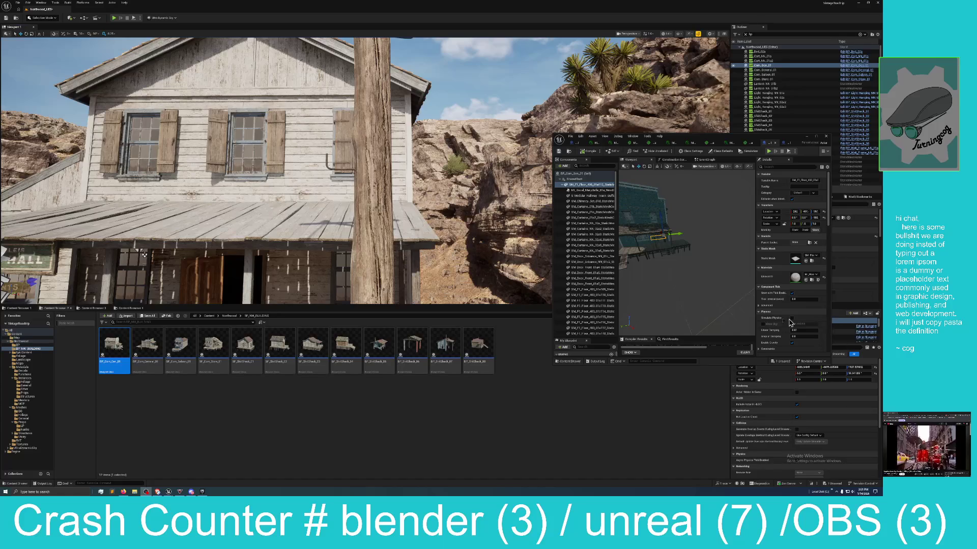
# - Reposition the Blueprint editor window, then close the BP_Shitshack_01 and BP_Com_Gen_01 tabs
pyautogui.moveTo(702, 141)
pyautogui.mouseDown()
pyautogui.moveTo(669, 131)
pyautogui.moveTo(540, 131)
pyautogui.mouseUp()
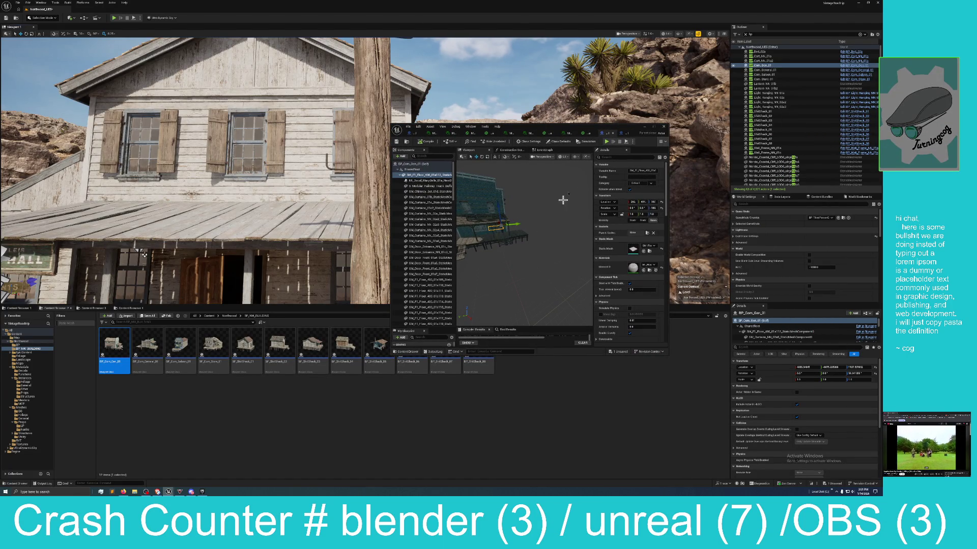
pyautogui.moveTo(608, 134); pyautogui.dragTo(598, 141)
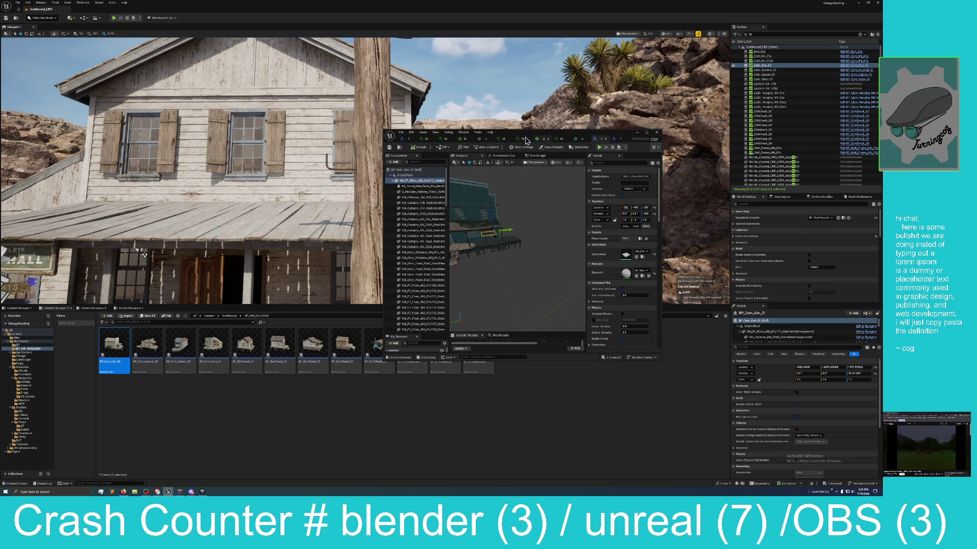
pyautogui.click(618, 139)
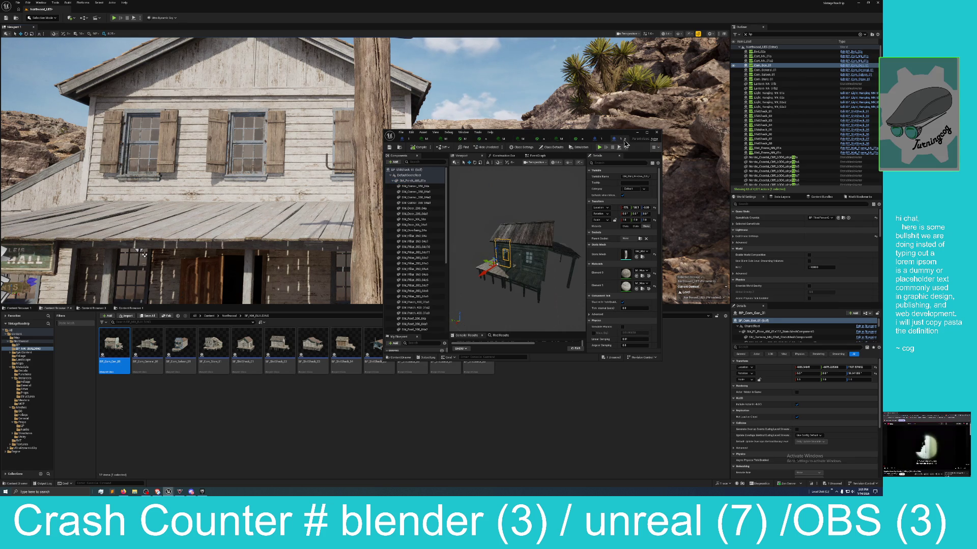
pyautogui.click(624, 140)
pyautogui.click(625, 140)
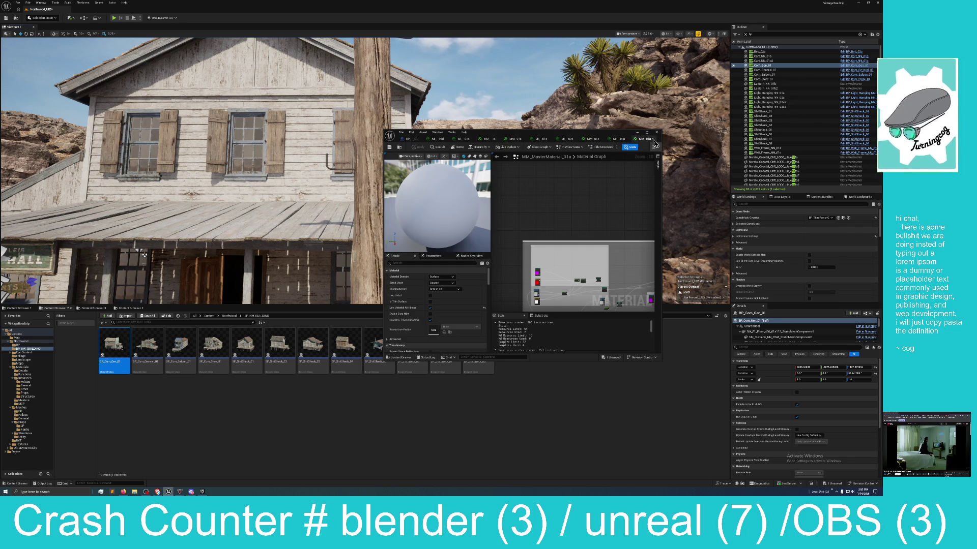
# - Close MM_MasterMaterial_01a, MM_Bridge_01a, MM_Surface_VertBlend_01a and the MI_Roo, MI_Cert and MI_Wood_Wall instances
pyautogui.click(653, 139)
pyautogui.click(653, 141)
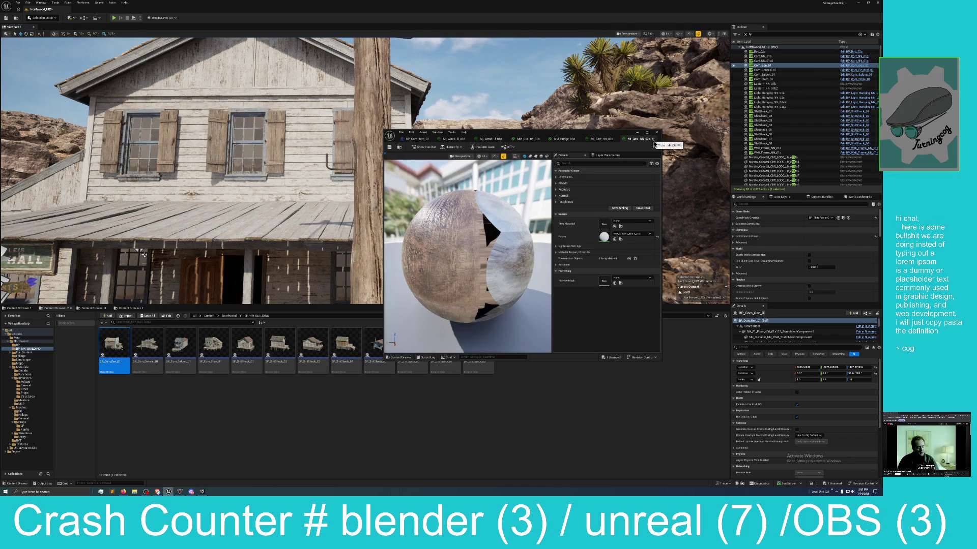
pyautogui.click(653, 142)
pyautogui.click(653, 140)
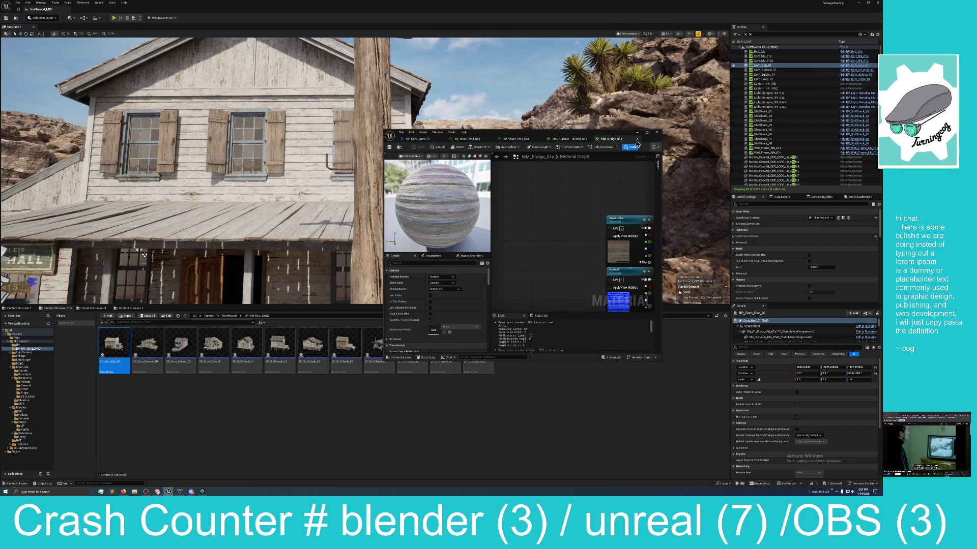
pyautogui.click(637, 140)
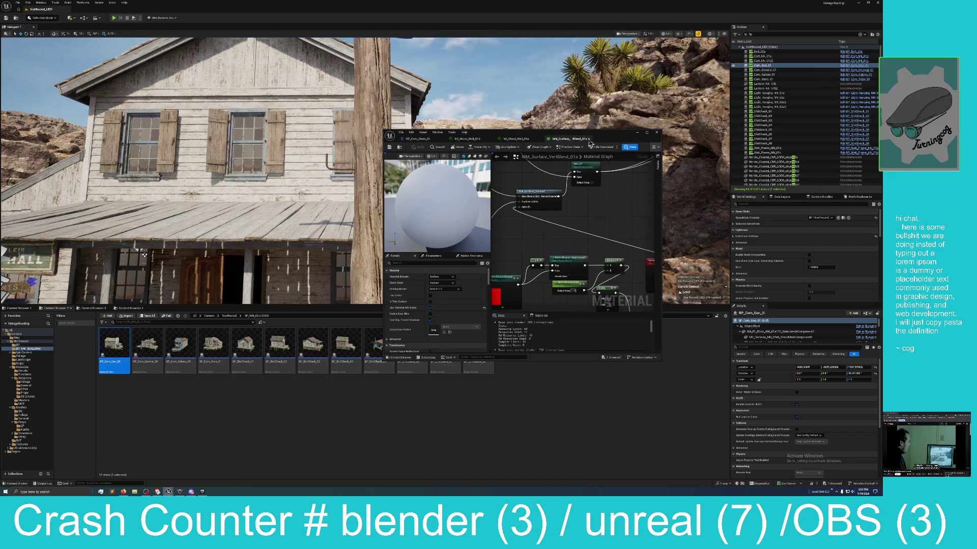
pyautogui.click(588, 139)
pyautogui.click(542, 140)
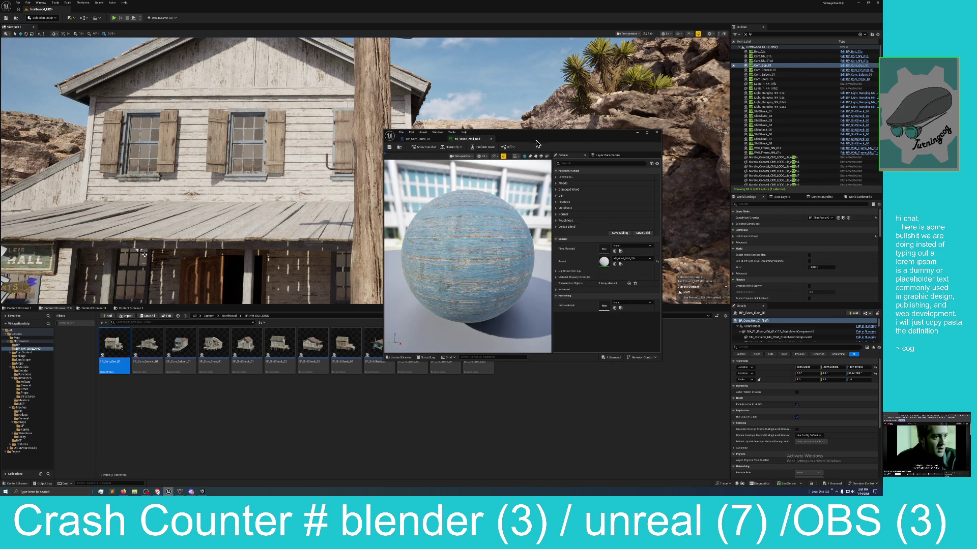
pyautogui.click(491, 139)
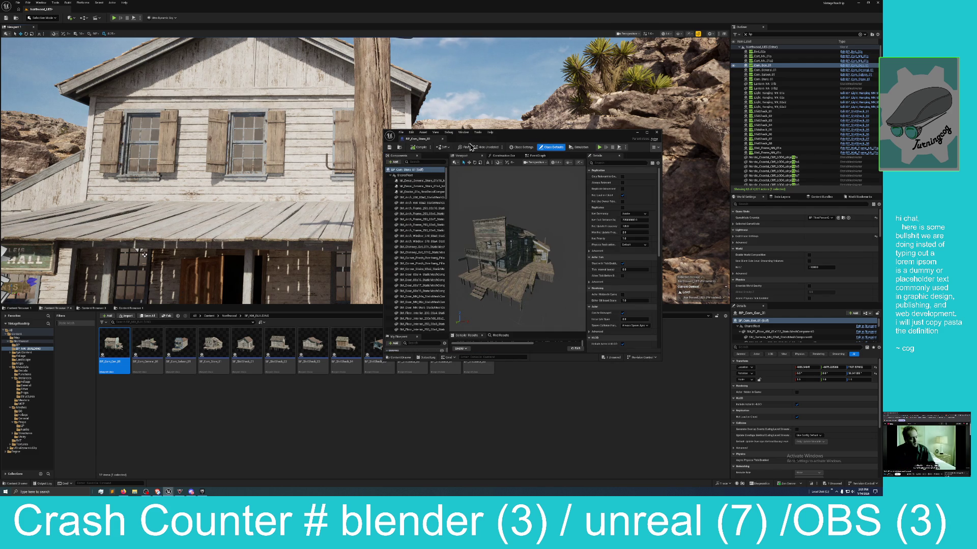
pyautogui.click(443, 138)
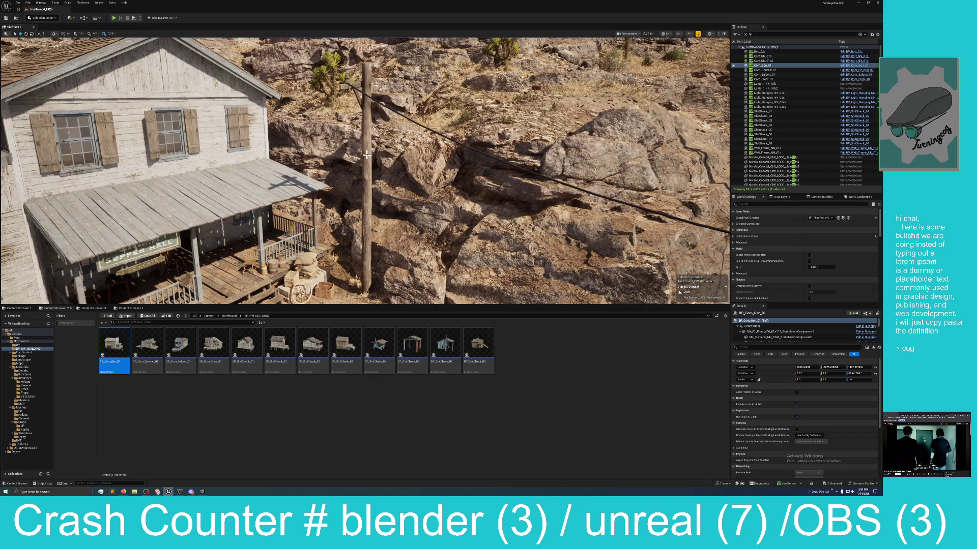
# - Select the utility pole by the house, then jump to the hillside church and inspect its pole and power cable
pyautogui.click(366, 155)
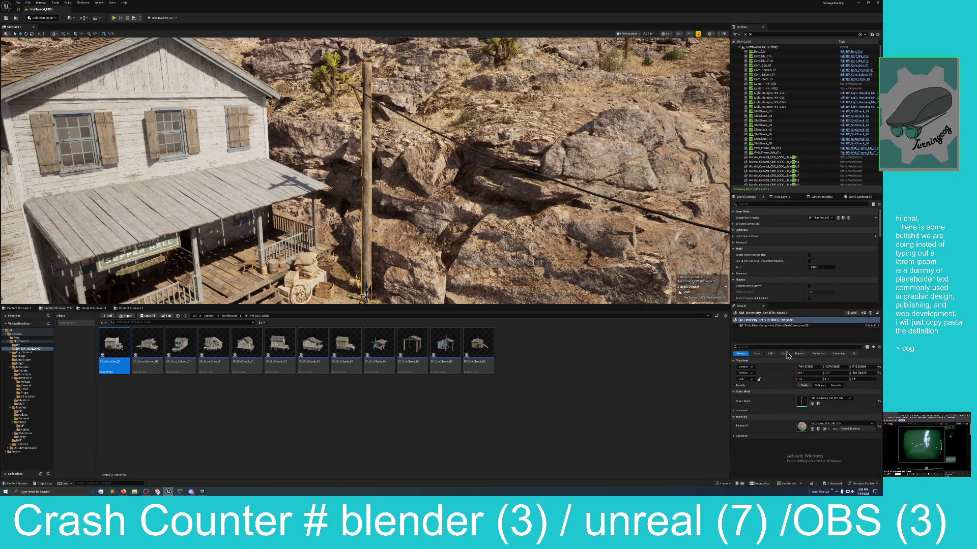
pyautogui.press('2')
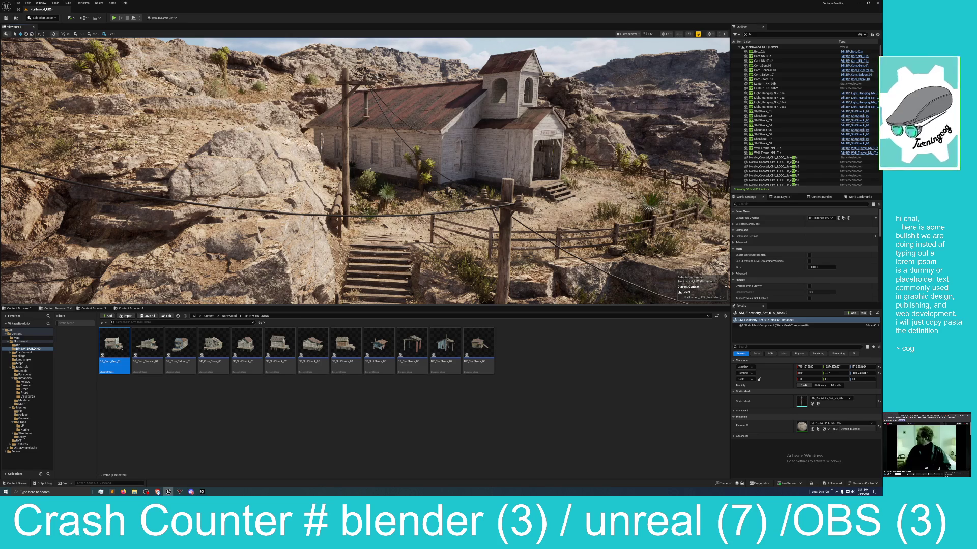
pyautogui.click(506, 228)
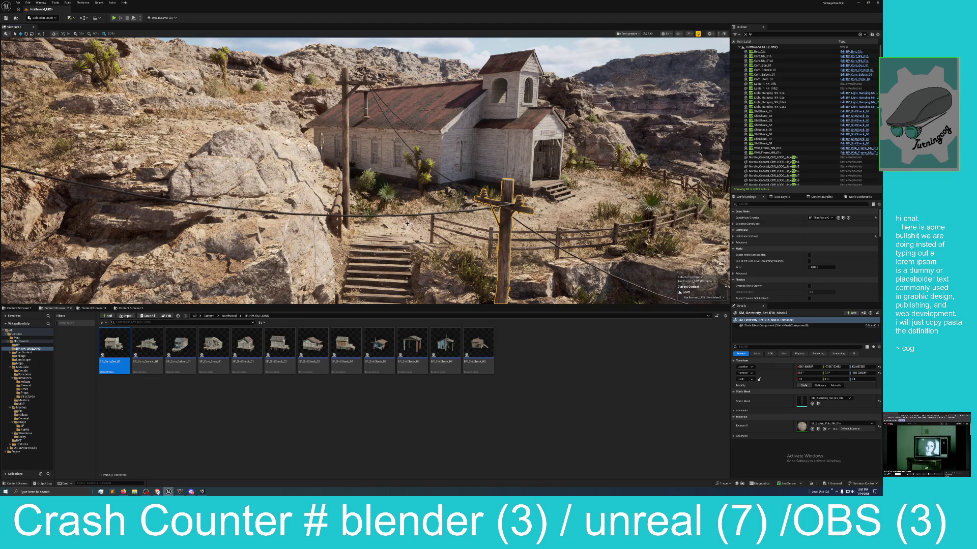
pyautogui.click(434, 217)
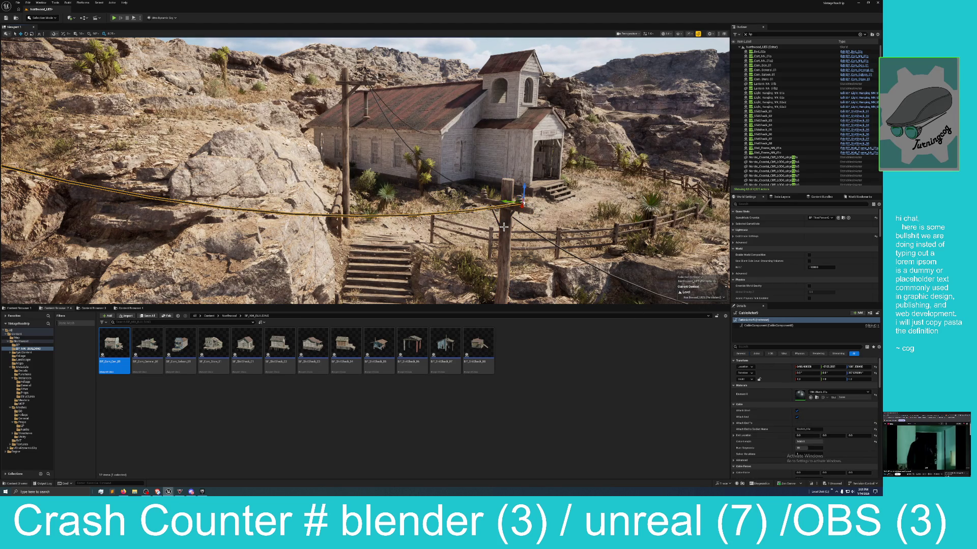